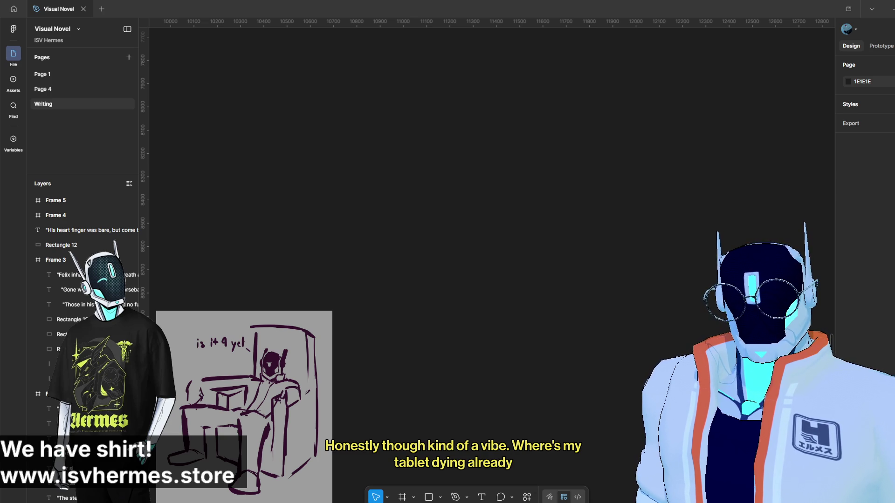
Place the three-character outfit sheet image on the Writing page canvas and deselect it.
{"action": "left_click", "coordinate": [341, 219]}
{"action": "scroll", "coordinate": [665, 221], "scroll_direction": "up", "scroll_amount": 5}
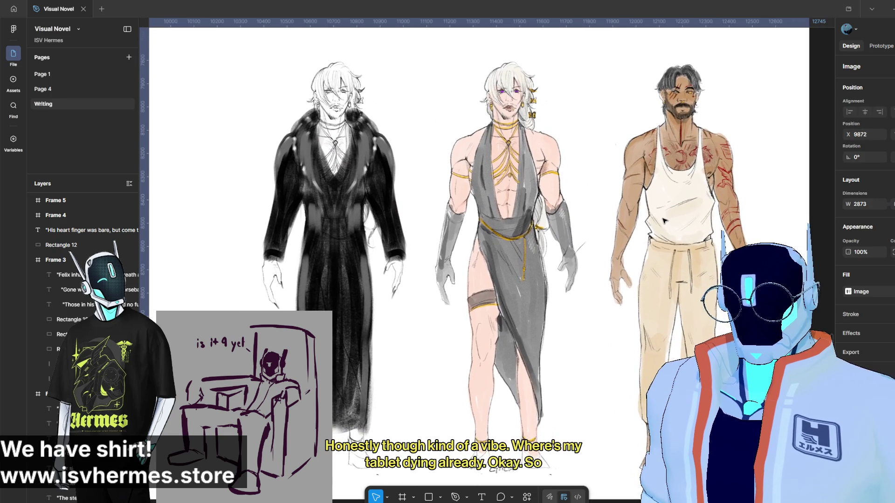
{"action": "key", "text": "Escape"}
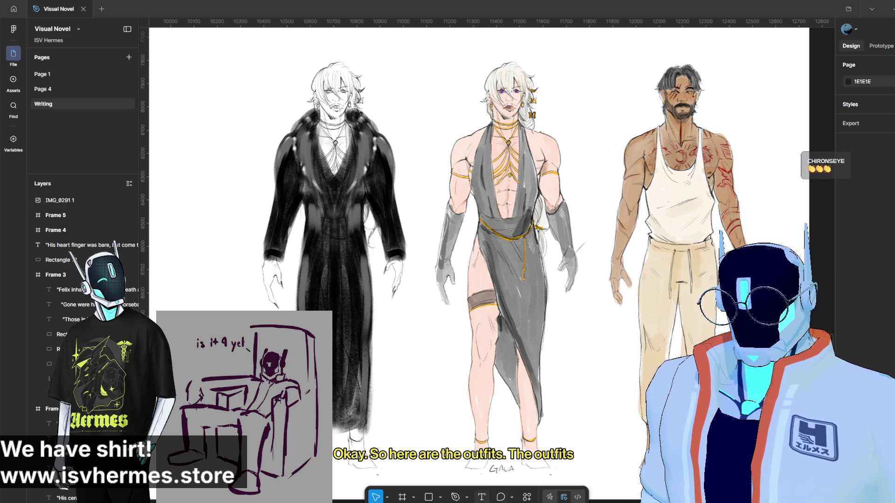
{"action": "scroll", "coordinate": [657, 365], "scroll_direction": "right", "scroll_amount": 1}
{"action": "scroll", "coordinate": [572, 484], "scroll_direction": "right", "scroll_amount": 2}
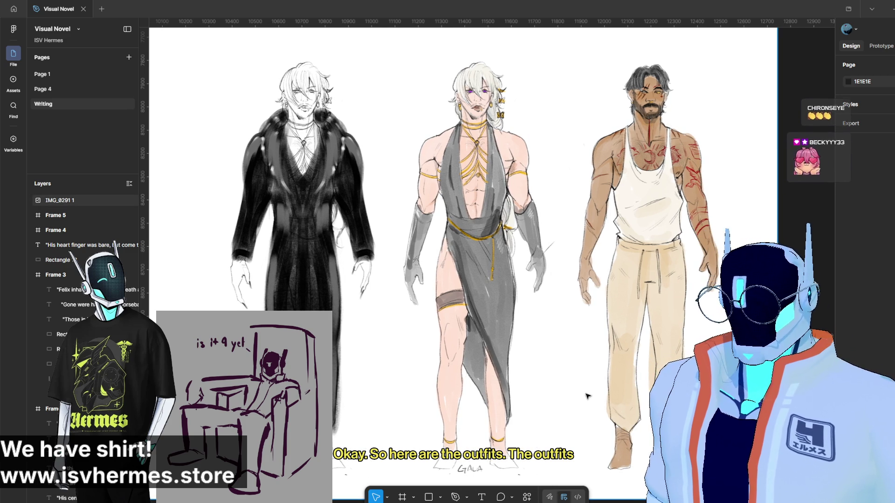
{"action": "scroll", "coordinate": [513, 300], "scroll_direction": "right", "scroll_amount": 2}
{"action": "scroll", "coordinate": [461, 266], "scroll_direction": "left", "scroll_amount": 1}
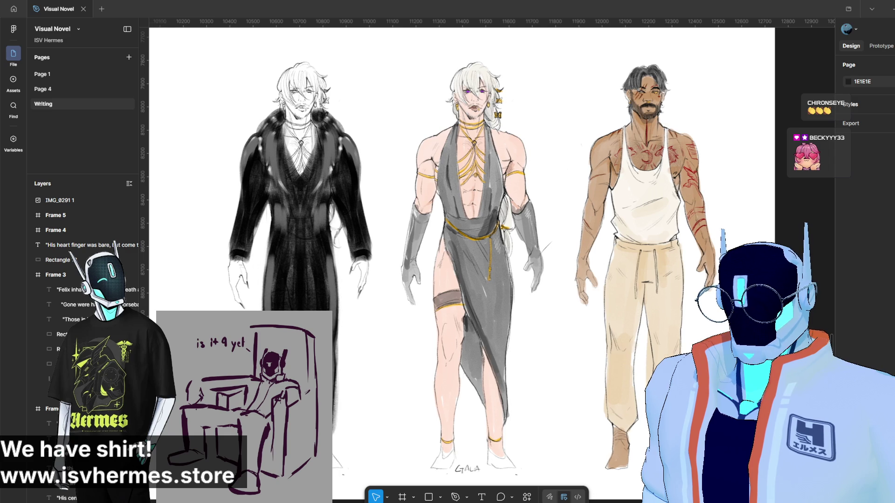
{"action": "scroll", "coordinate": [595, 496], "scroll_direction": "left", "scroll_amount": 5}
{"action": "scroll", "coordinate": [595, 497], "scroll_direction": "right", "scroll_amount": 3}
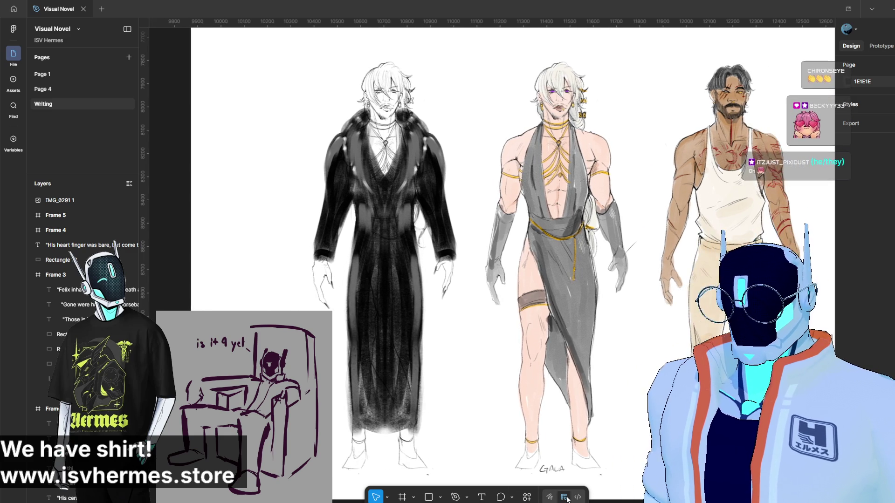
{"action": "scroll", "coordinate": [595, 497], "scroll_direction": "right", "scroll_amount": 3}
{"action": "scroll", "coordinate": [595, 497], "scroll_direction": "left", "scroll_amount": 3}
{"action": "scroll", "coordinate": [575, 494], "scroll_direction": "left", "scroll_amount": 2}
{"action": "scroll", "coordinate": [574, 494], "scroll_direction": "right", "scroll_amount": 2}
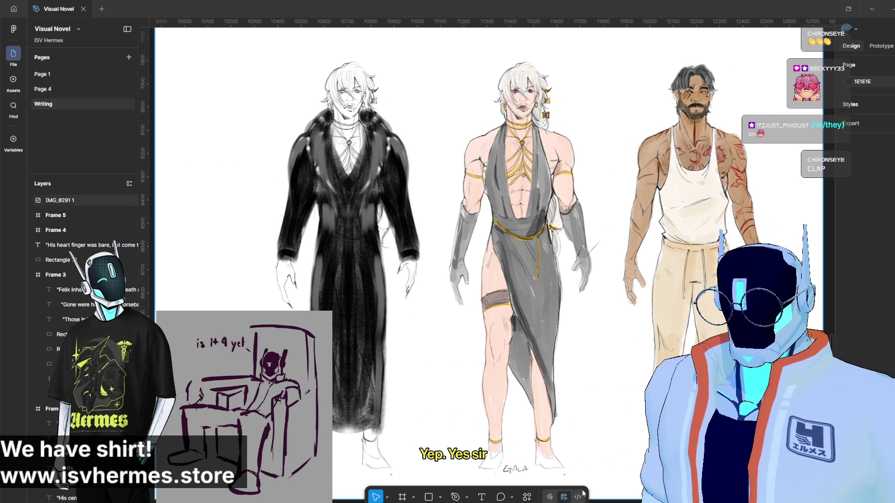
{"action": "left_click", "coordinate": [302, 282]}
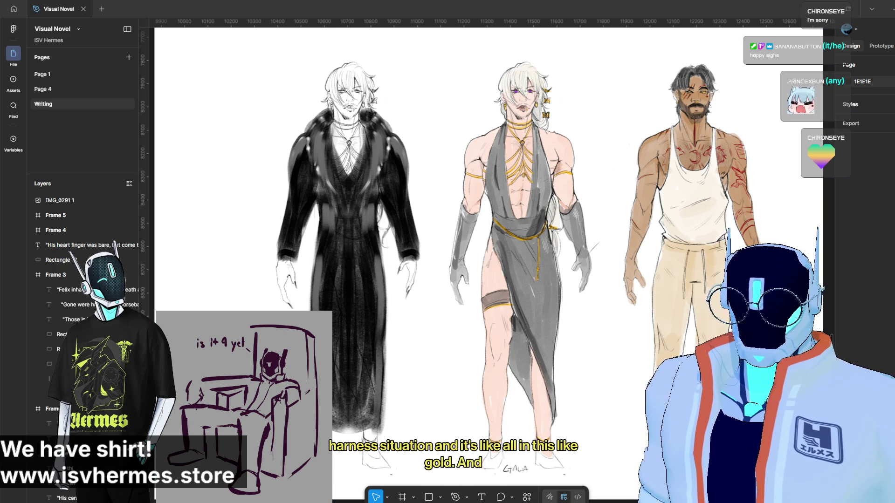
{"action": "left_click", "coordinate": [686, 223]}
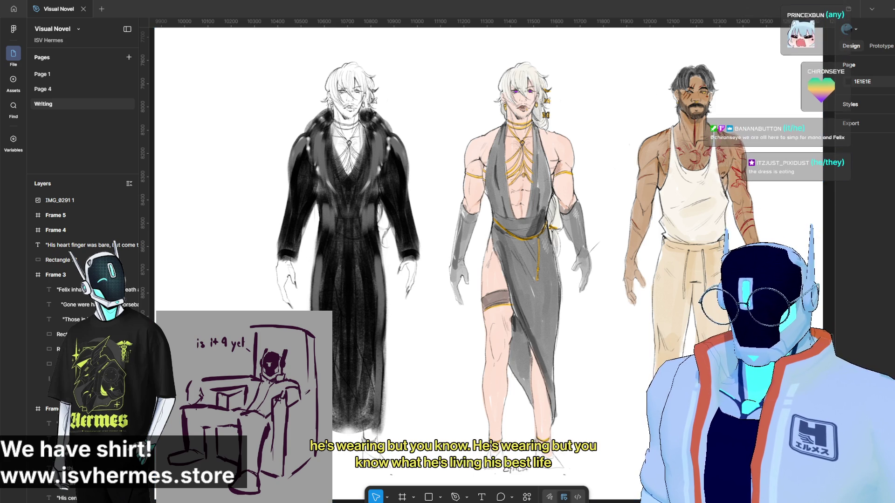
{"action": "scroll", "coordinate": [451, 45], "scroll_direction": "right", "scroll_amount": 1}
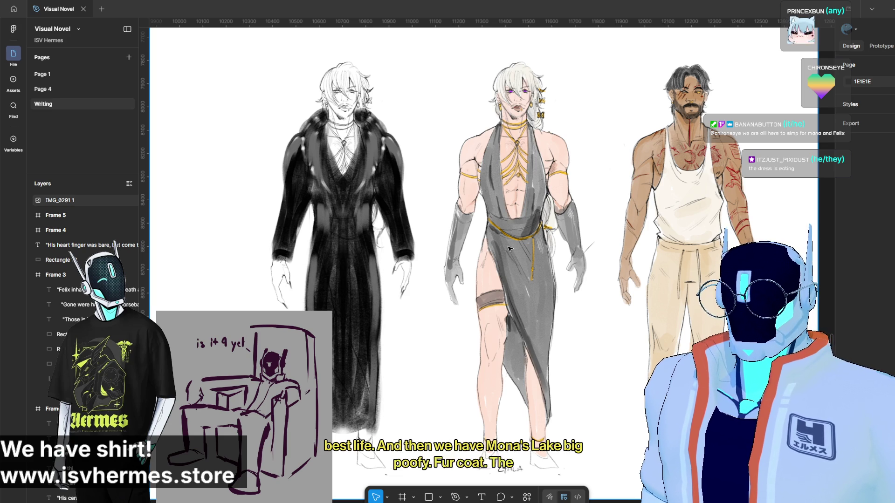
{"action": "scroll", "coordinate": [582, 209], "scroll_direction": "up", "scroll_amount": 1}
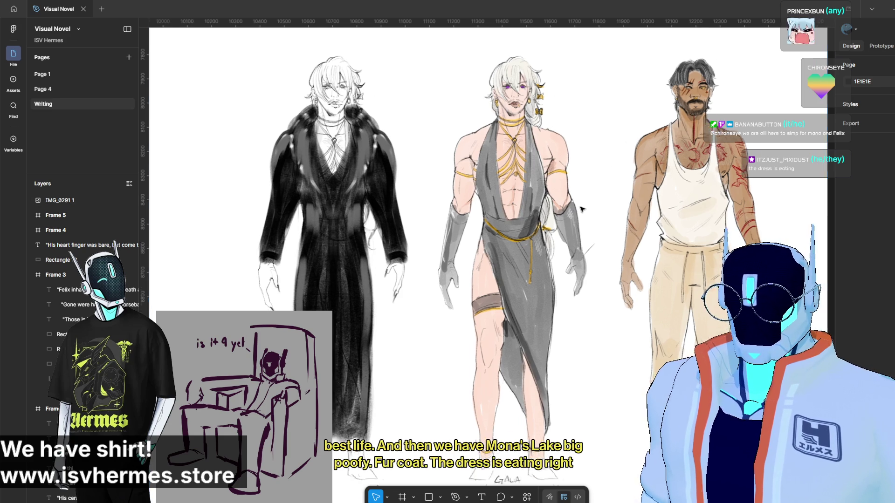
{"action": "scroll", "coordinate": [581, 209], "scroll_direction": "up", "scroll_amount": 2}
{"action": "scroll", "coordinate": [579, 203], "scroll_direction": "up", "scroll_amount": 2}
{"action": "scroll", "coordinate": [560, 224], "scroll_direction": "up", "scroll_amount": 2}
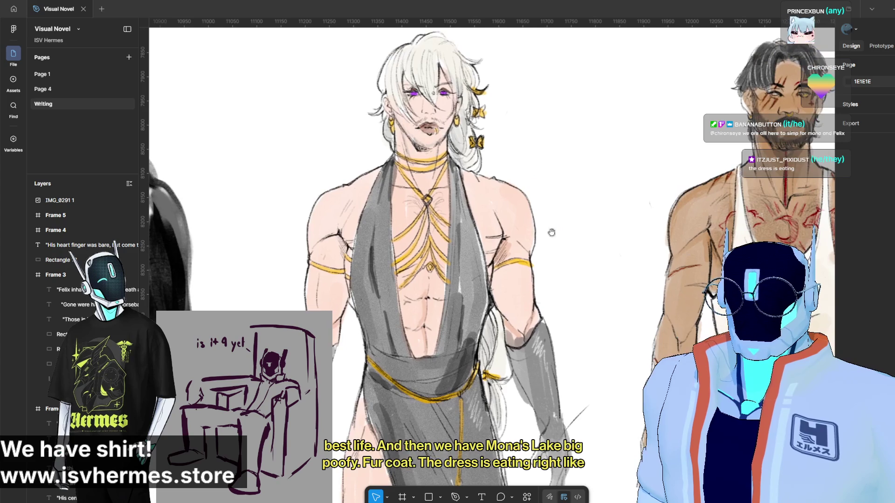
{"action": "left_click_drag", "start_coordinate": [555, 238], "coordinate": [539, 247]}
{"action": "scroll", "coordinate": [558, 258], "scroll_direction": "right", "scroll_amount": 2}
{"action": "scroll", "coordinate": [490, 225], "scroll_direction": "down", "scroll_amount": 1}
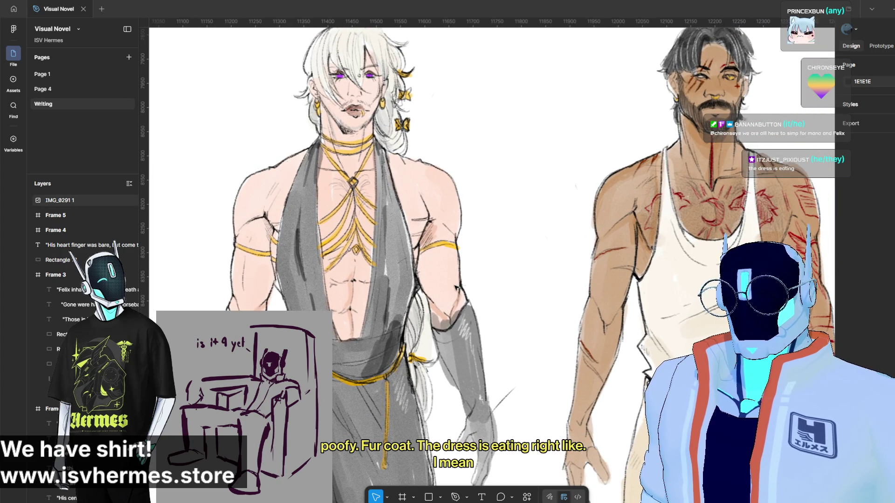
{"action": "scroll", "coordinate": [443, 265], "scroll_direction": "down", "scroll_amount": 1}
{"action": "scroll", "coordinate": [454, 272], "scroll_direction": "down", "scroll_amount": 1}
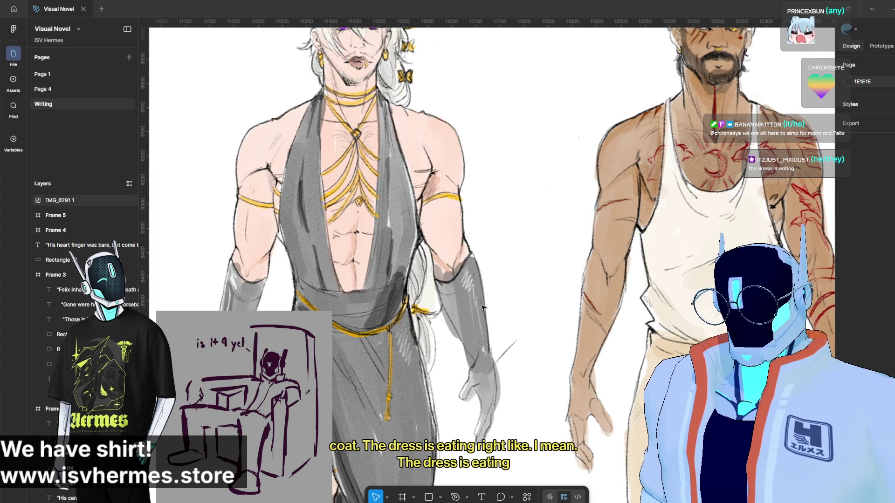
{"action": "scroll", "coordinate": [483, 308], "scroll_direction": "down", "scroll_amount": 3}
{"action": "scroll", "coordinate": [458, 252], "scroll_direction": "down", "scroll_amount": 1}
{"action": "scroll", "coordinate": [451, 184], "scroll_direction": "down", "scroll_amount": 1}
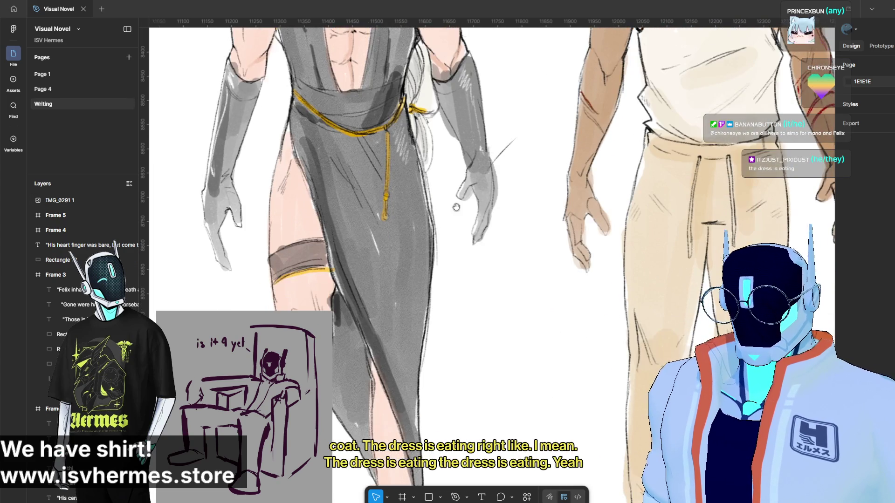
{"action": "scroll", "coordinate": [451, 184], "scroll_direction": "down", "scroll_amount": 1}
{"action": "scroll", "coordinate": [445, 143], "scroll_direction": "up", "scroll_amount": 1}
{"action": "scroll", "coordinate": [438, 229], "scroll_direction": "up", "scroll_amount": 2}
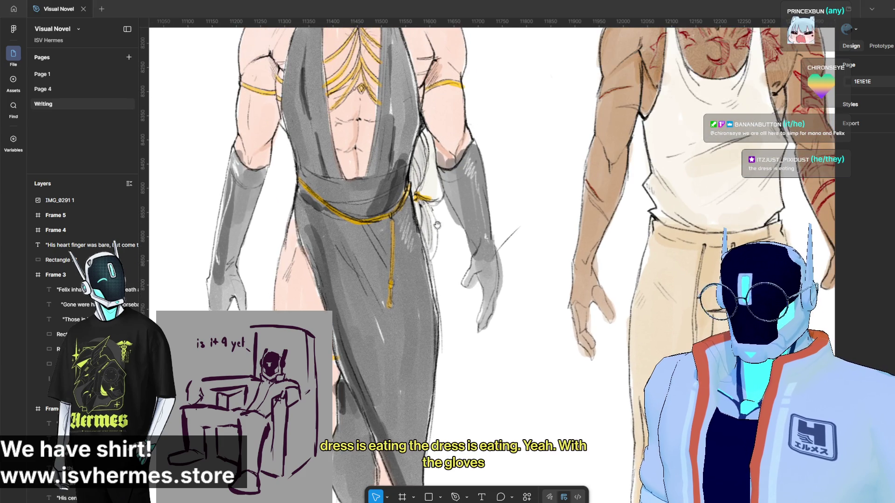
{"action": "scroll", "coordinate": [437, 229], "scroll_direction": "up", "scroll_amount": 2}
{"action": "scroll", "coordinate": [416, 106], "scroll_direction": "up", "scroll_amount": 2}
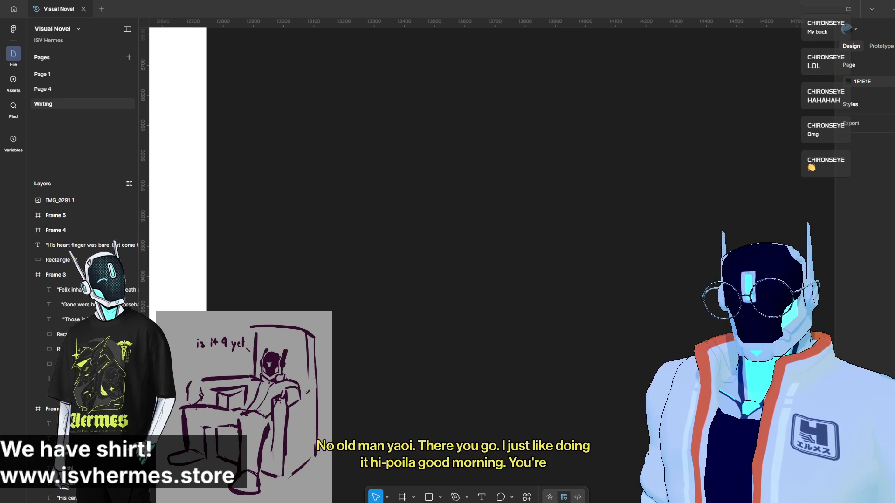
Place the grayscale manga illustration beside the outfit sheet, then delete it again.
{"action": "left_click", "coordinate": [617, 344]}
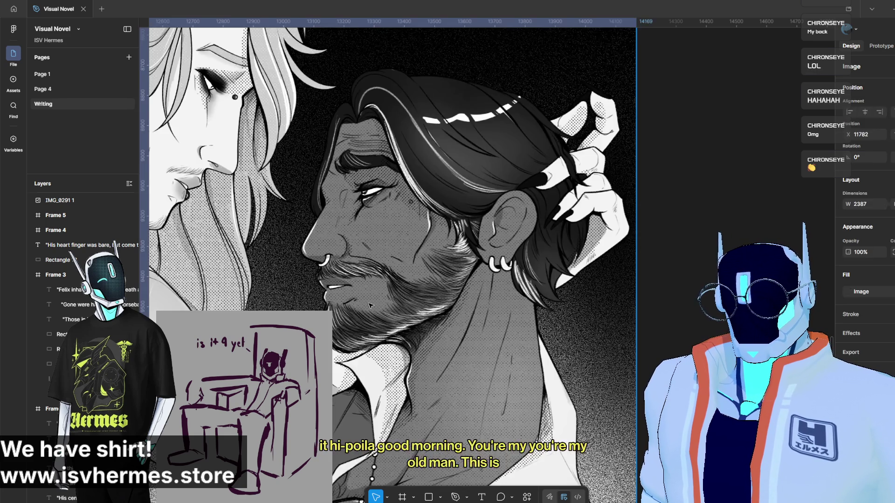
{"action": "scroll", "coordinate": [617, 344], "scroll_direction": "up", "scroll_amount": 1}
{"action": "left_click_drag", "start_coordinate": [617, 344], "coordinate": [618, 365]}
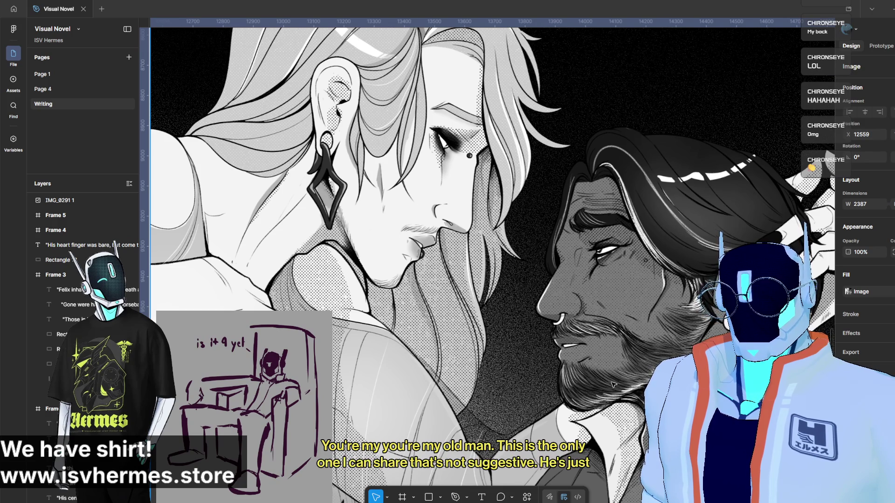
{"action": "scroll", "coordinate": [601, 381], "scroll_direction": "down", "scroll_amount": 2}
{"action": "scroll", "coordinate": [595, 363], "scroll_direction": "down", "scroll_amount": 2}
{"action": "scroll", "coordinate": [580, 336], "scroll_direction": "down", "scroll_amount": 2}
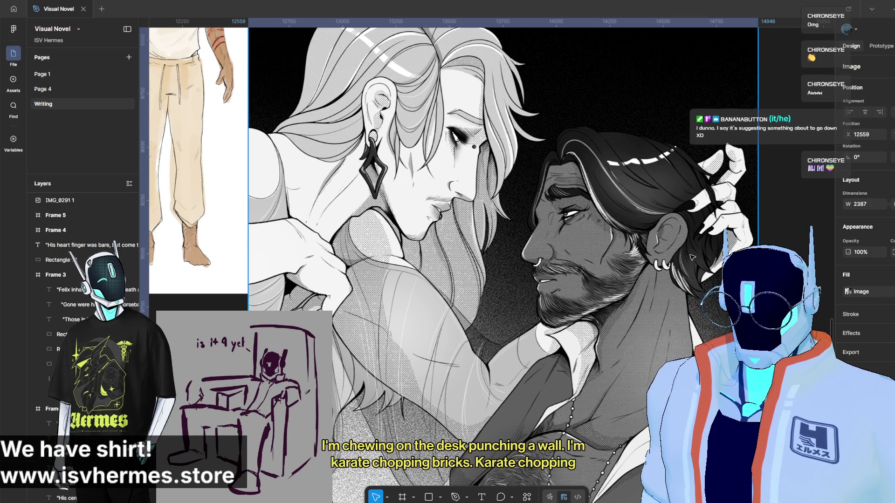
{"action": "key", "text": "Delete"}
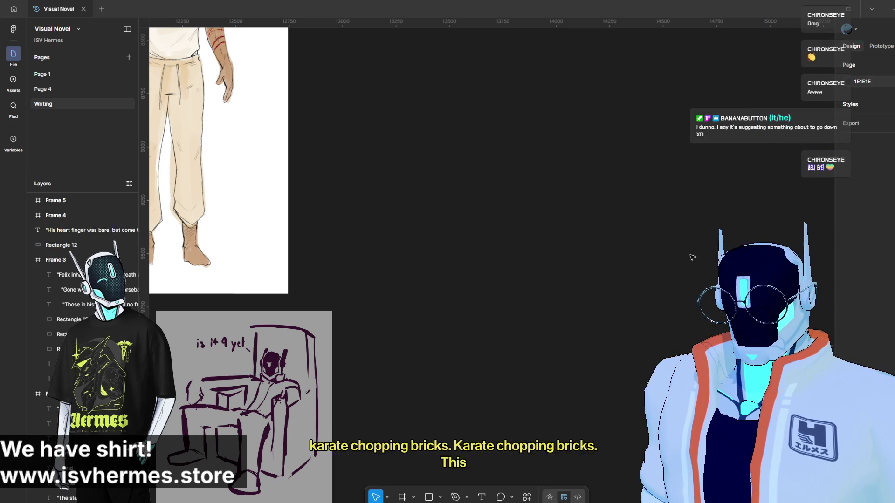
{"action": "left_click_drag", "start_coordinate": [428, 110], "coordinate": [472, 208]}
{"action": "mouse_move", "coordinate": [473, 106]}
{"action": "left_mouse_down"}
{"action": "mouse_move", "coordinate": [397, 209]}
{"action": "mouse_move", "coordinate": [359, 345]}
{"action": "left_mouse_up"}
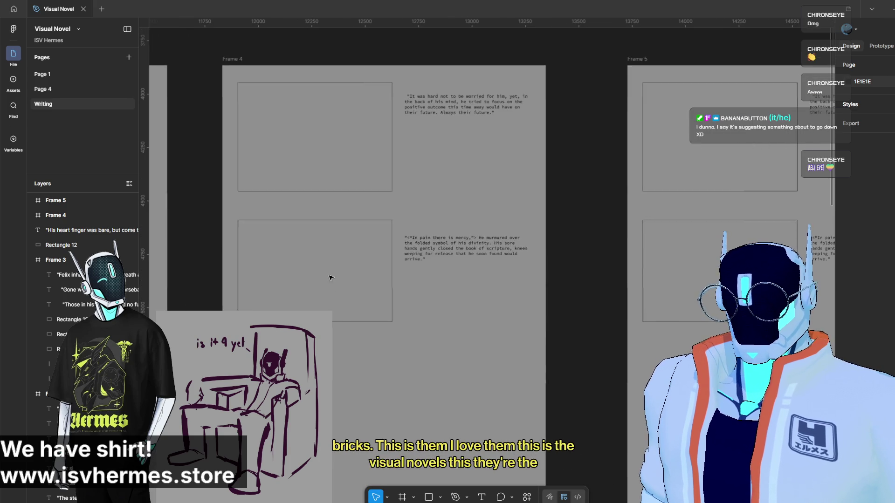
{"action": "scroll", "coordinate": [380, 226], "scroll_direction": "up", "scroll_amount": 2}
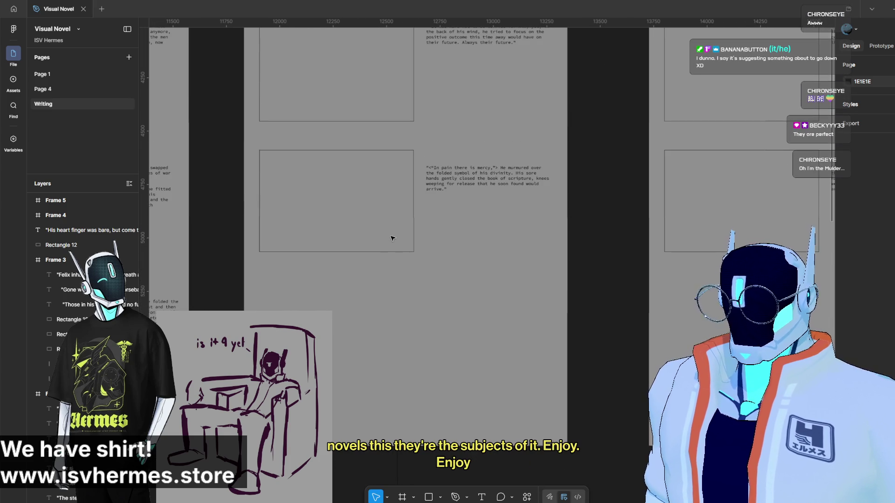
Add an image placeholder below the others and paste the 'His heart finger' passage beside it, aligned and narrowed.
{"action": "left_click_drag", "start_coordinate": [393, 252], "coordinate": [401, 388]}
{"action": "scroll", "coordinate": [399, 385], "scroll_direction": "down", "scroll_amount": 3}
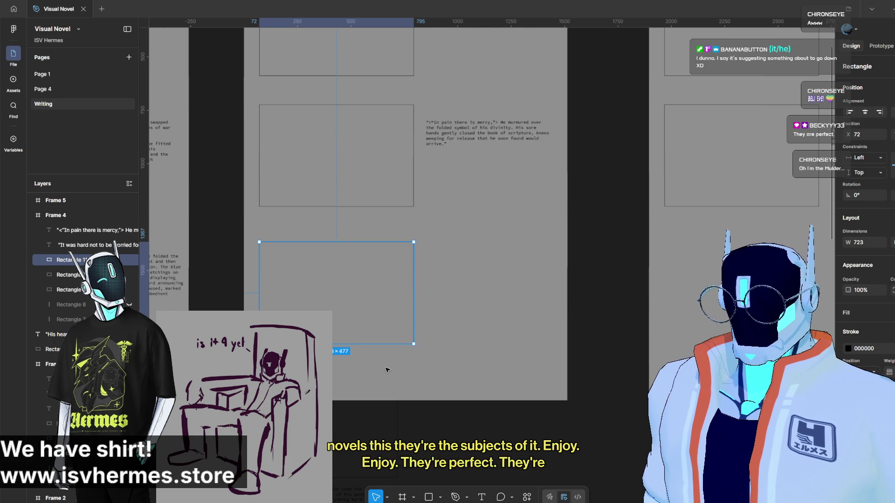
{"action": "scroll", "coordinate": [338, 472], "scroll_direction": "down", "scroll_amount": 3}
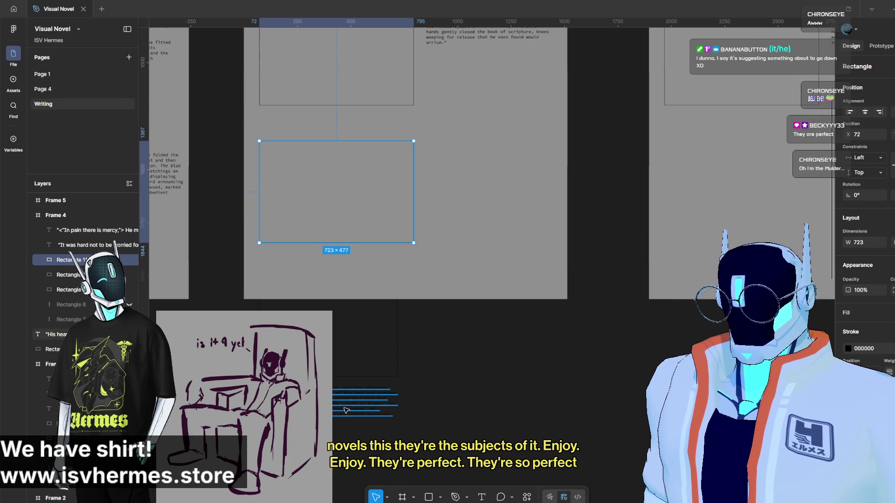
{"action": "left_click", "coordinate": [515, 206]}
{"action": "key", "text": "ctrl+v"}
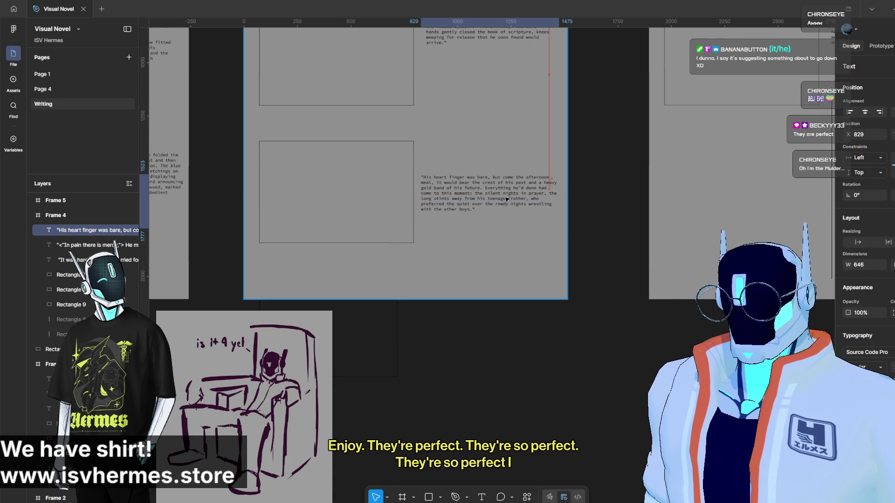
{"action": "left_click_drag", "start_coordinate": [508, 199], "coordinate": [512, 201]}
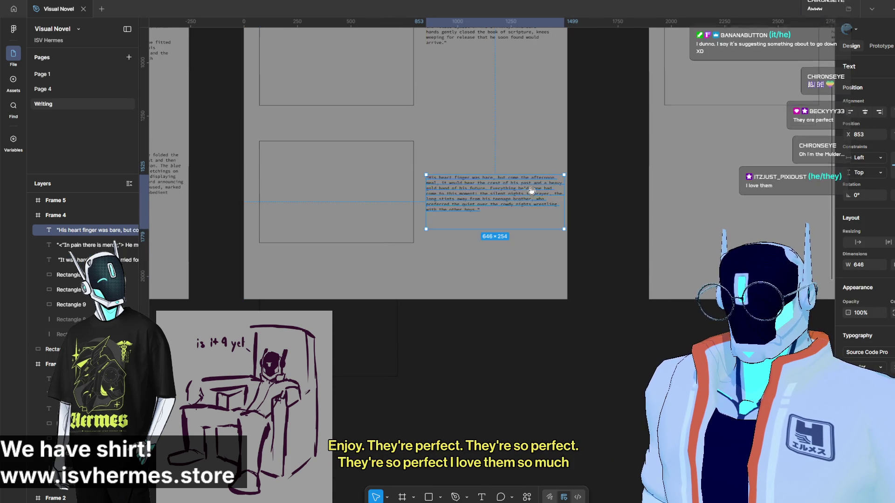
{"action": "scroll", "coordinate": [550, 308], "scroll_direction": "up", "scroll_amount": 3}
{"action": "left_click_drag", "start_coordinate": [558, 302], "coordinate": [543, 303]}
{"action": "left_click", "coordinate": [489, 107]}
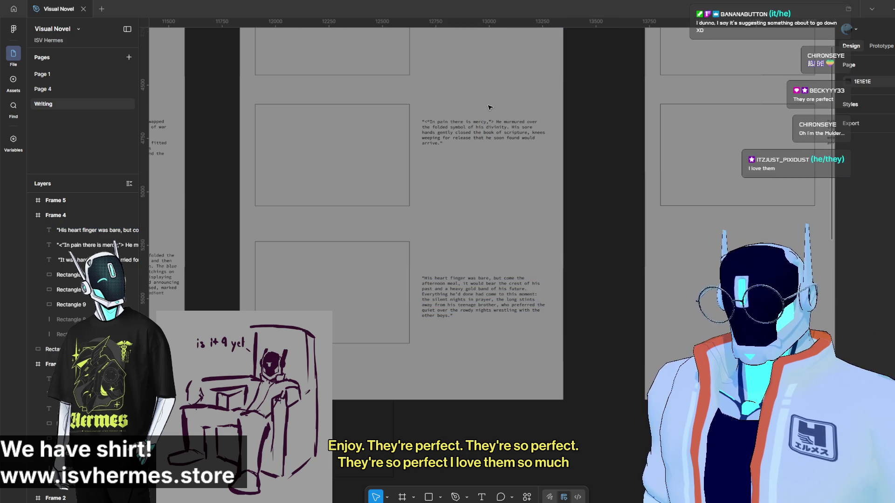
{"action": "left_click", "coordinate": [490, 129]}
{"action": "left_click", "coordinate": [475, 259]}
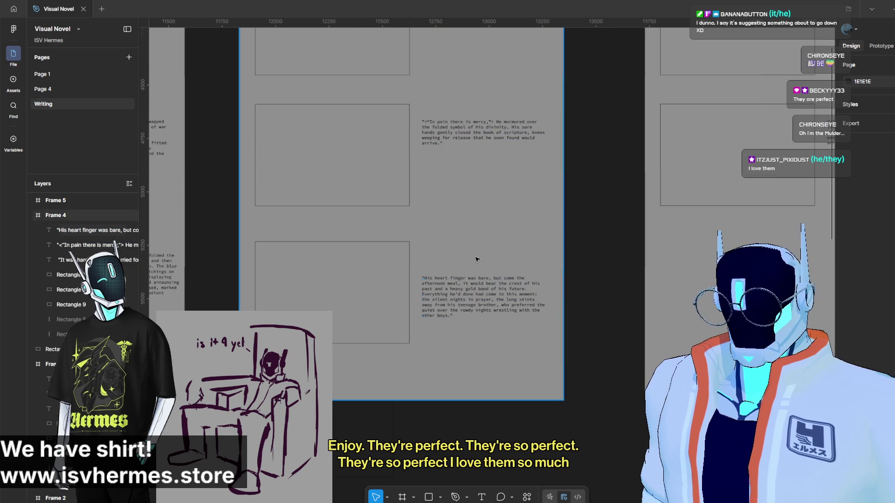
Review the three Frame 4 passages together, briefly visit Page 4 and return to Writing.
{"action": "left_click", "coordinate": [492, 298]}
{"action": "left_click", "coordinate": [475, 140], "text": "shift"}
{"action": "scroll", "coordinate": [474, 210], "scroll_direction": "up", "scroll_amount": 4}
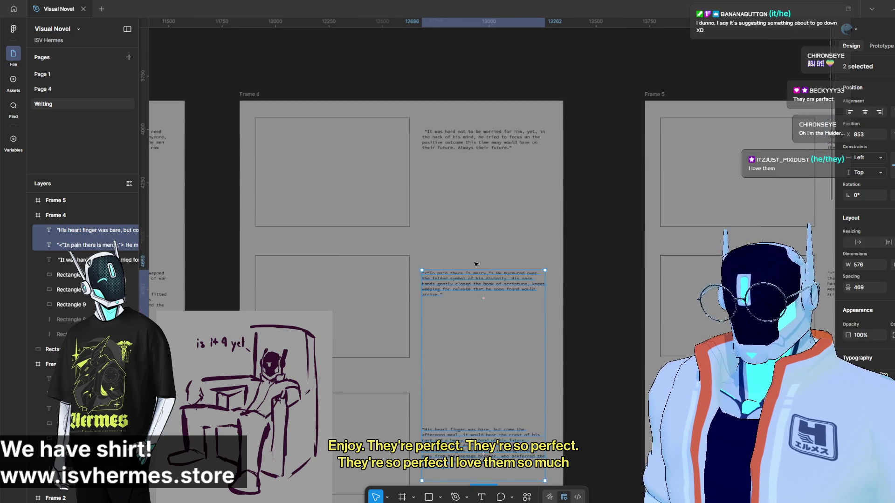
{"action": "scroll", "coordinate": [458, 196], "scroll_direction": "up", "scroll_amount": 1}
{"action": "left_click", "coordinate": [459, 196], "text": "shift"}
{"action": "scroll", "coordinate": [672, 196], "scroll_direction": "down", "scroll_amount": 10}
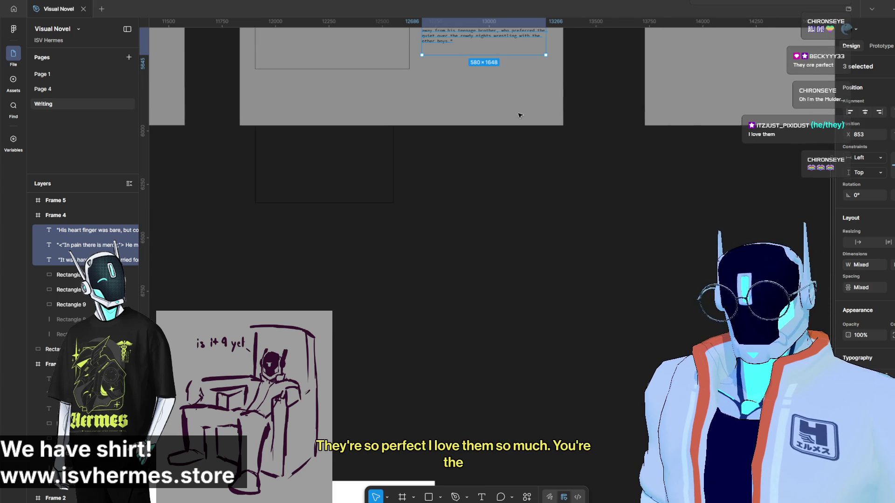
{"action": "scroll", "coordinate": [518, 119], "scroll_direction": "up", "scroll_amount": 5}
{"action": "left_click", "coordinate": [301, 351]}
{"action": "key", "text": "Page_Up"}
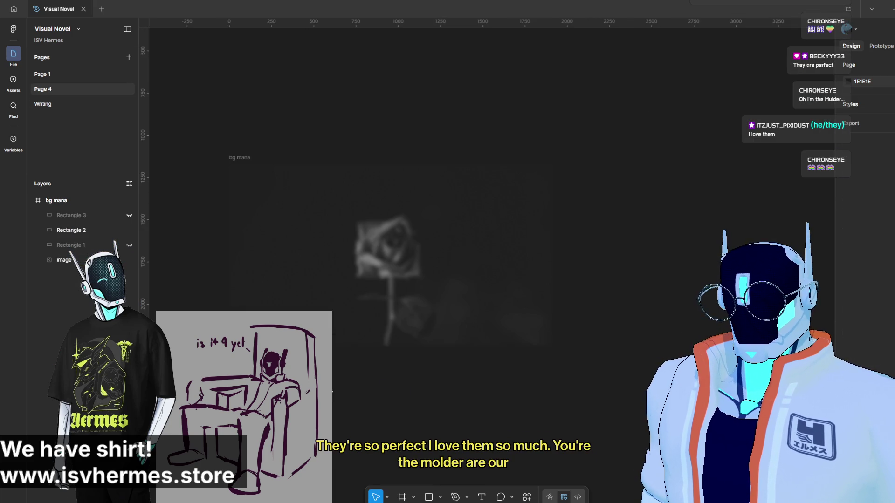
{"action": "left_click", "coordinate": [78, 110]}
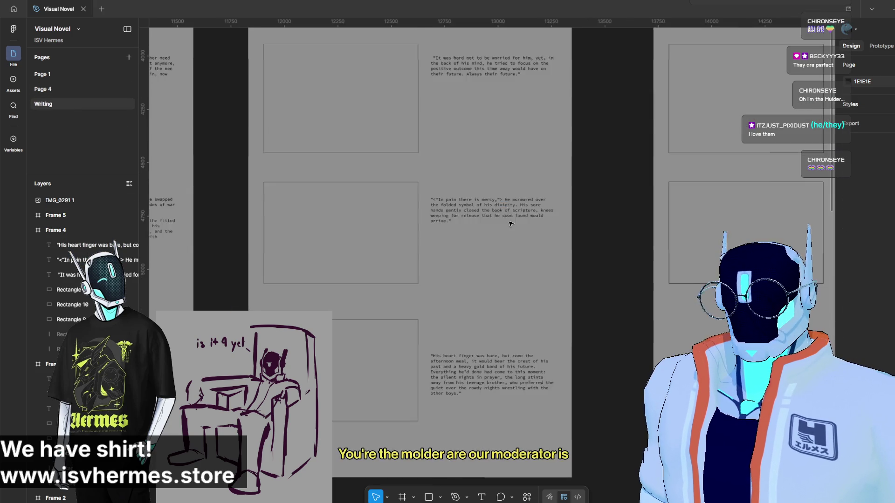
Align the 'It was hard' passage and move the 'In pain there is mercy' passage about 23 px lower beside its placeholder.
{"action": "left_click_drag", "start_coordinate": [460, 203], "coordinate": [459, 198]}
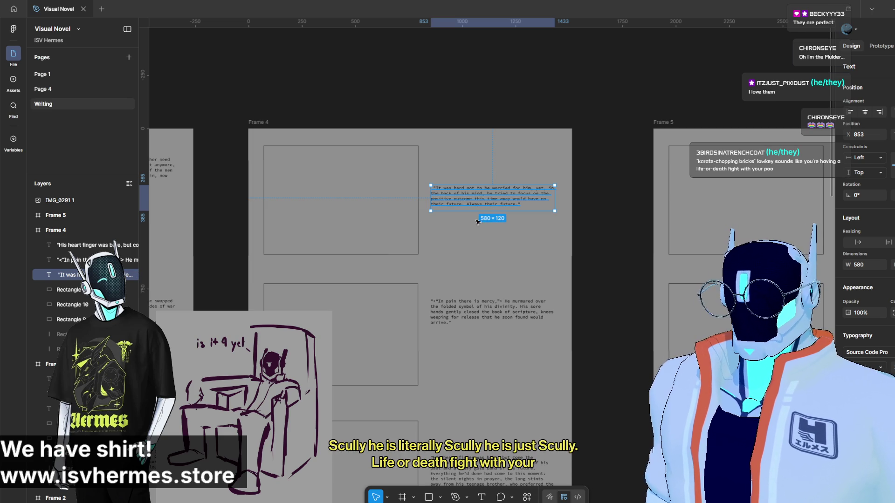
{"action": "left_click", "coordinate": [449, 316]}
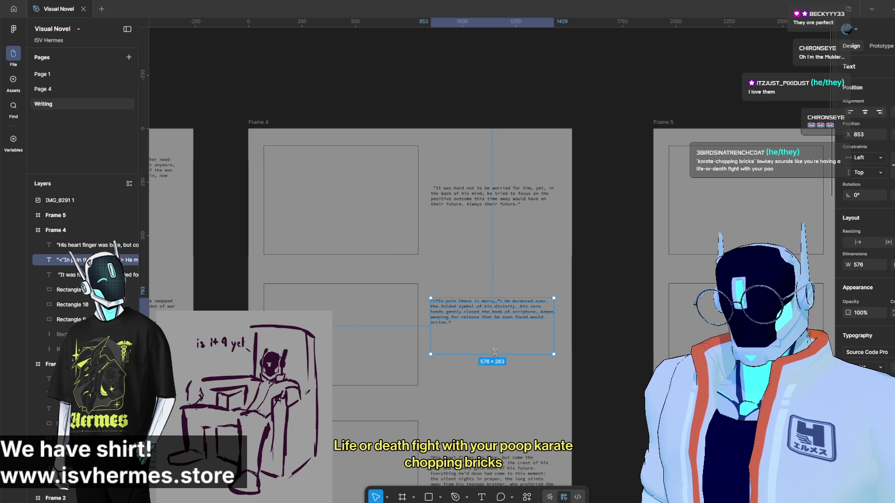
{"action": "left_click_drag", "start_coordinate": [507, 297], "coordinate": [501, 334]}
{"action": "left_click", "coordinate": [384, 301], "text": "shift"}
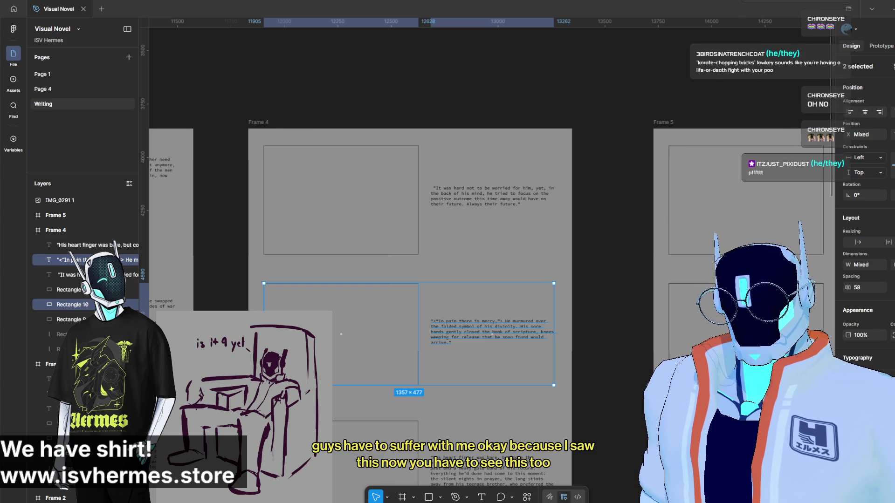
{"action": "left_click", "coordinate": [579, 272]}
{"action": "scroll", "coordinate": [580, 272], "scroll_direction": "down", "scroll_amount": 2}
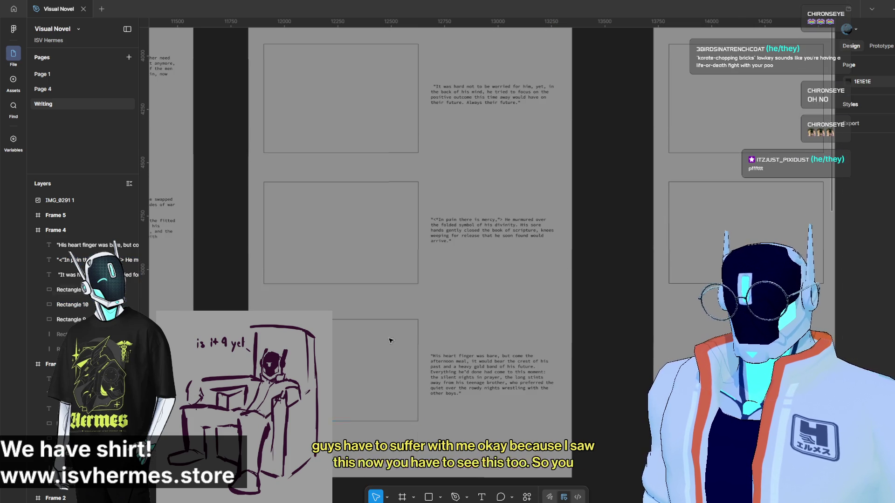
{"action": "left_click_drag", "start_coordinate": [580, 272], "coordinate": [341, 369]}
{"action": "scroll", "coordinate": [341, 371], "scroll_direction": "up", "scroll_amount": 1}
{"action": "scroll", "coordinate": [342, 370], "scroll_direction": "left", "scroll_amount": 2}
{"action": "scroll", "coordinate": [630, 335], "scroll_direction": "left", "scroll_amount": 2}
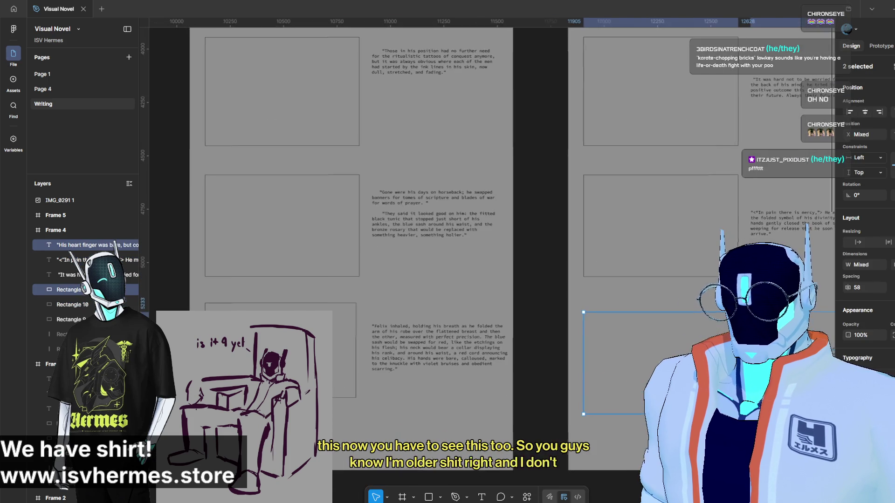
{"action": "scroll", "coordinate": [615, 231], "scroll_direction": "down", "scroll_amount": 1}
Compare the middle and top placeholders of Frame 3 and Frame 4 by selecting them together.
{"action": "left_click", "coordinate": [621, 201]}
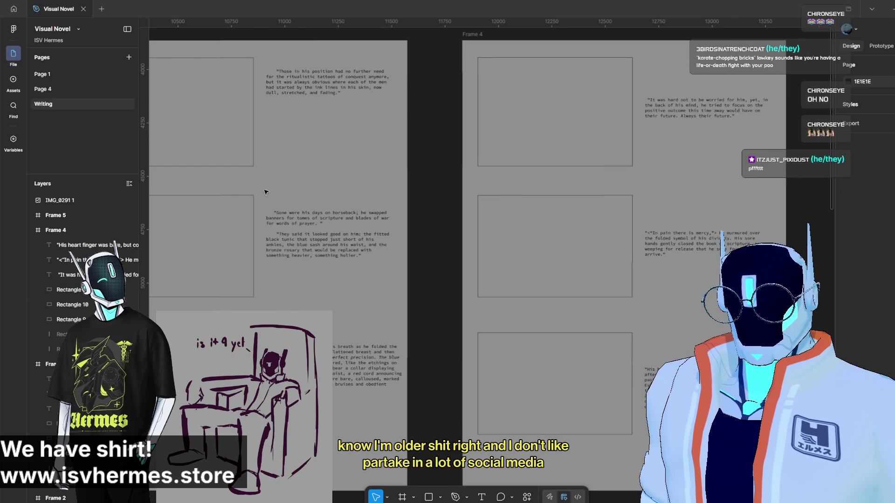
{"action": "left_click", "coordinate": [202, 195]}
{"action": "left_click", "coordinate": [519, 195], "text": "shift"}
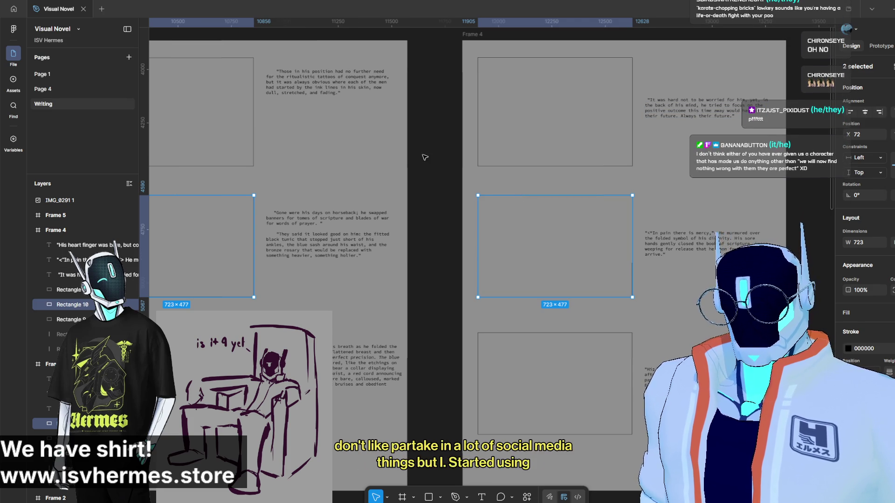
{"action": "left_click", "coordinate": [229, 142]}
{"action": "left_click", "coordinate": [595, 147], "text": "shift"}
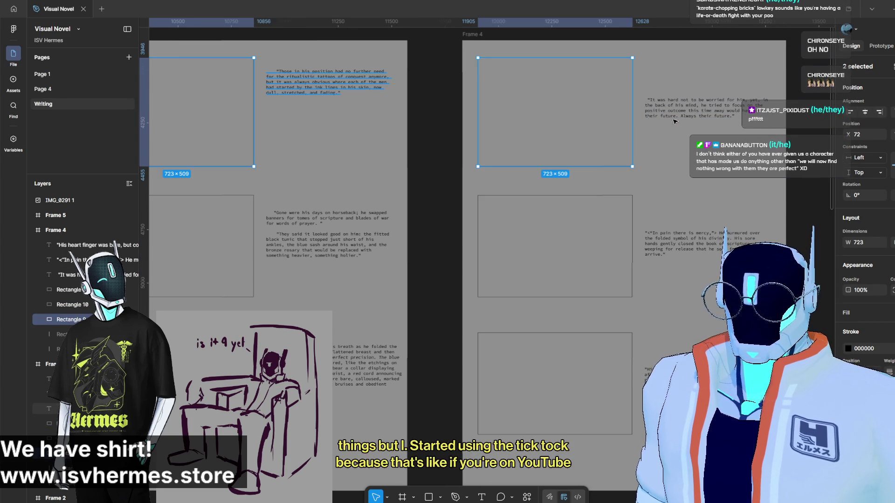
Align Frame 4's top and middle passages to their Frame 3 counterparts by top edges.
{"action": "left_click", "coordinate": [308, 80]}
{"action": "left_click", "coordinate": [734, 116], "text": "shift"}
{"action": "key", "text": "alt+w"}
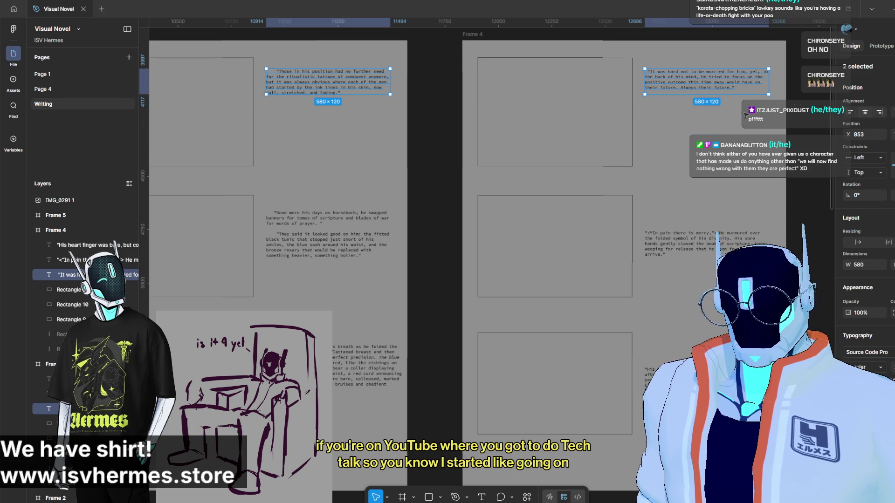
{"action": "left_click", "coordinate": [386, 260]}
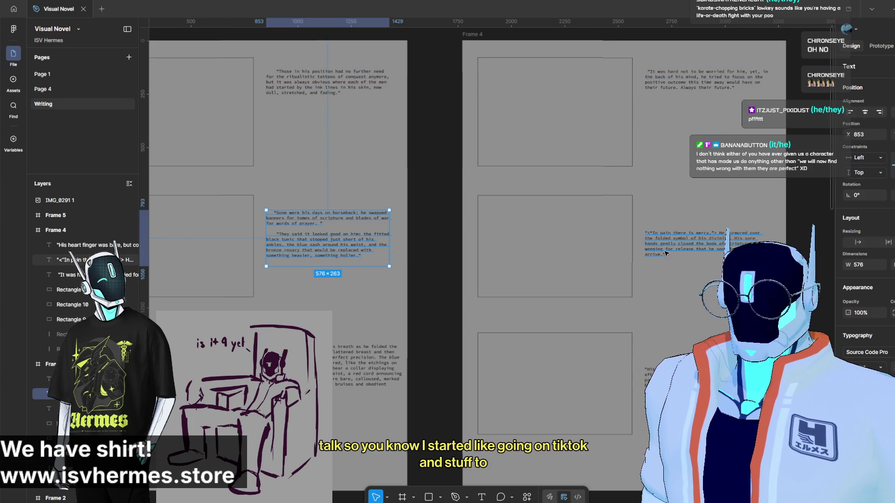
{"action": "left_click", "coordinate": [672, 254], "text": "shift"}
{"action": "key", "text": "alt+w"}
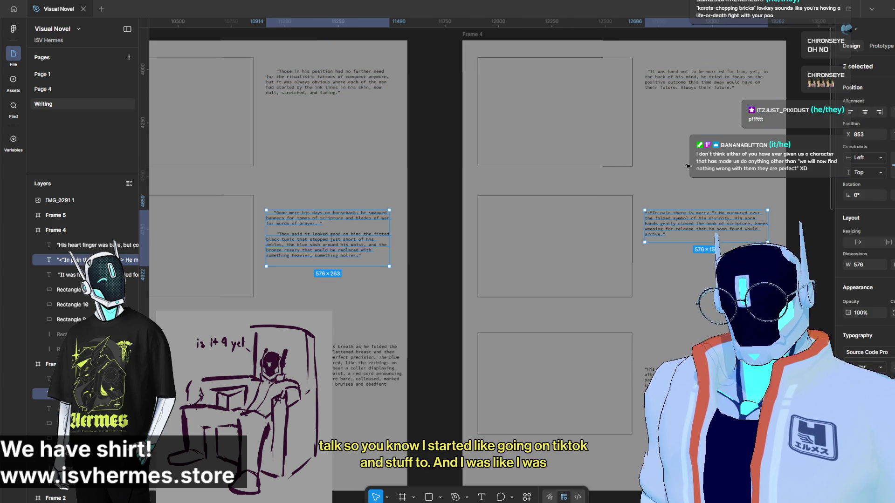
{"action": "left_click", "coordinate": [395, 367]}
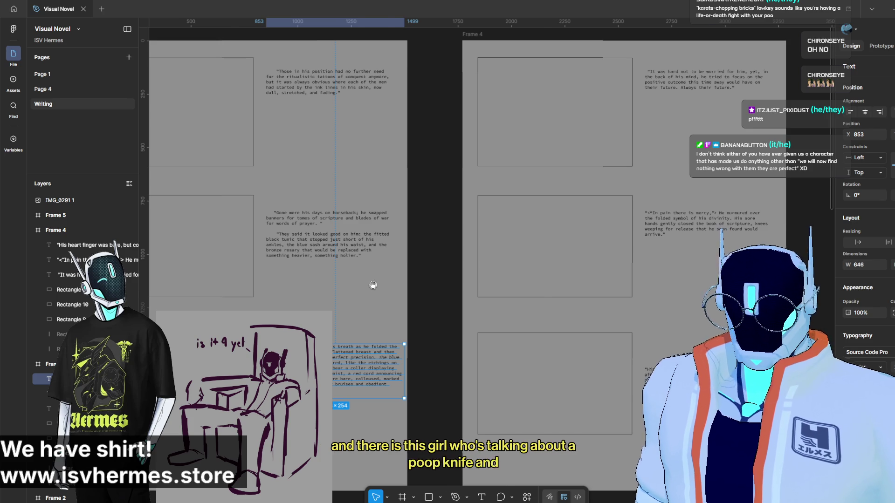
Narrow Frame 3's 'Felix inhaled' passage to about 588 wide and select all three passages together.
{"action": "left_click_drag", "start_coordinate": [456, 291], "coordinate": [549, 294]}
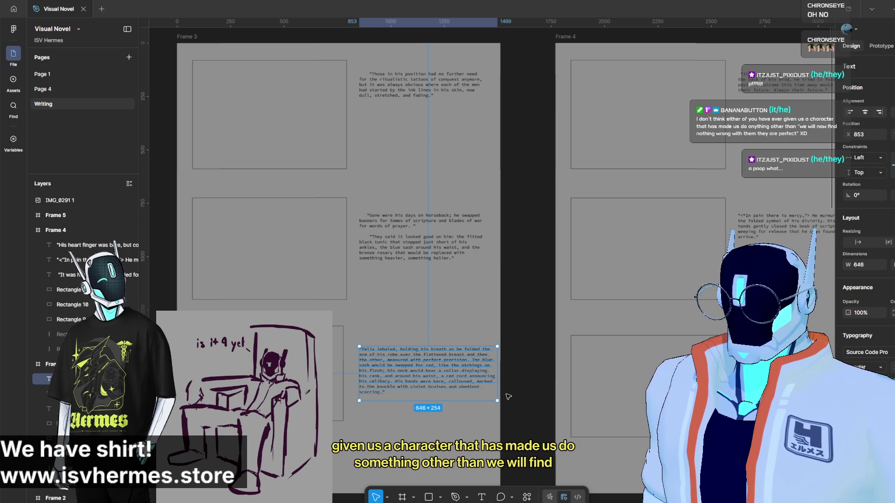
{"action": "left_click", "coordinate": [479, 263]}
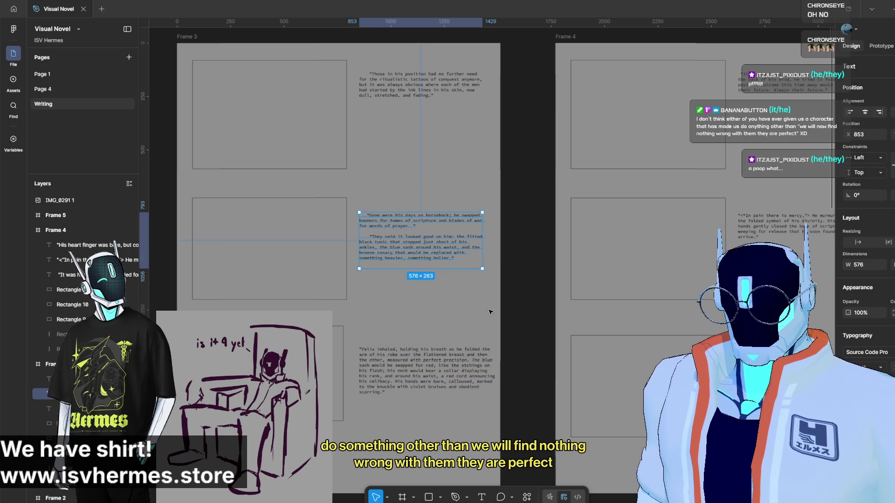
{"action": "left_click", "coordinate": [494, 373]}
{"action": "mouse_move", "coordinate": [494, 374]}
{"action": "left_mouse_down"}
{"action": "mouse_move", "coordinate": [476, 371]}
{"action": "mouse_move", "coordinate": [484, 369]}
{"action": "left_mouse_up"}
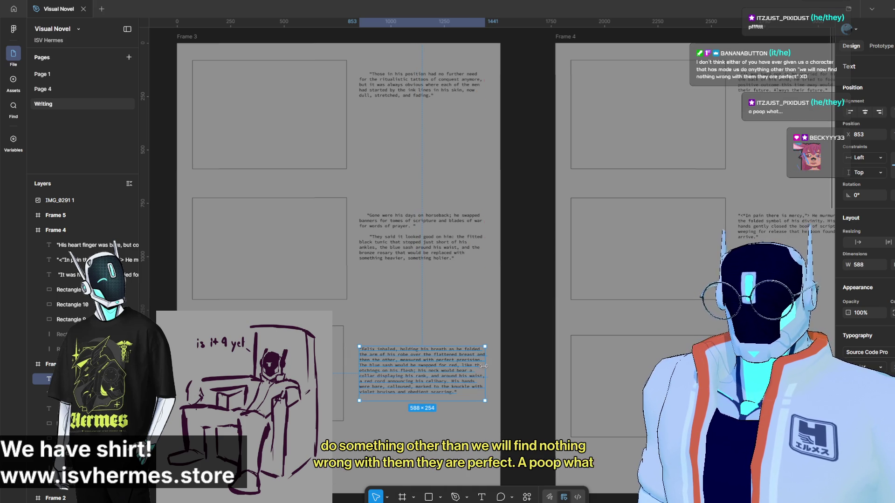
{"action": "left_click", "coordinate": [422, 238], "text": "shift"}
{"action": "left_click", "coordinate": [412, 97], "text": "shift"}
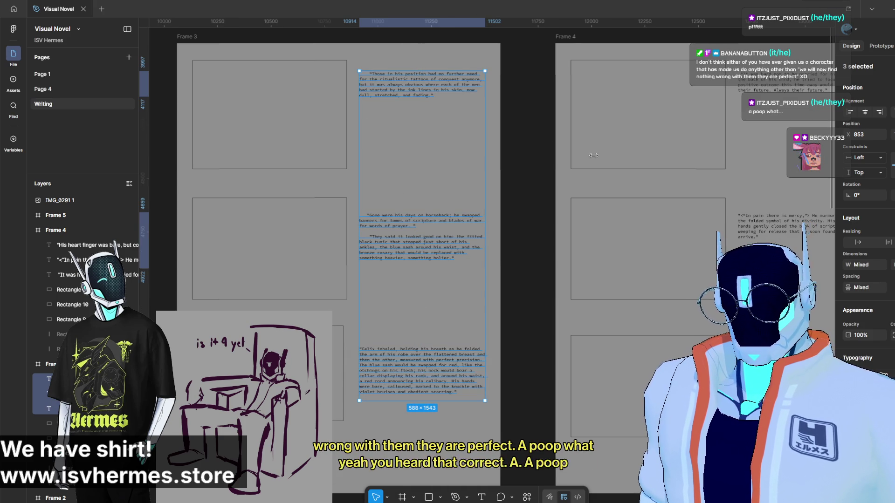
{"action": "scroll", "coordinate": [612, 382], "scroll_direction": "left", "scroll_amount": 5}
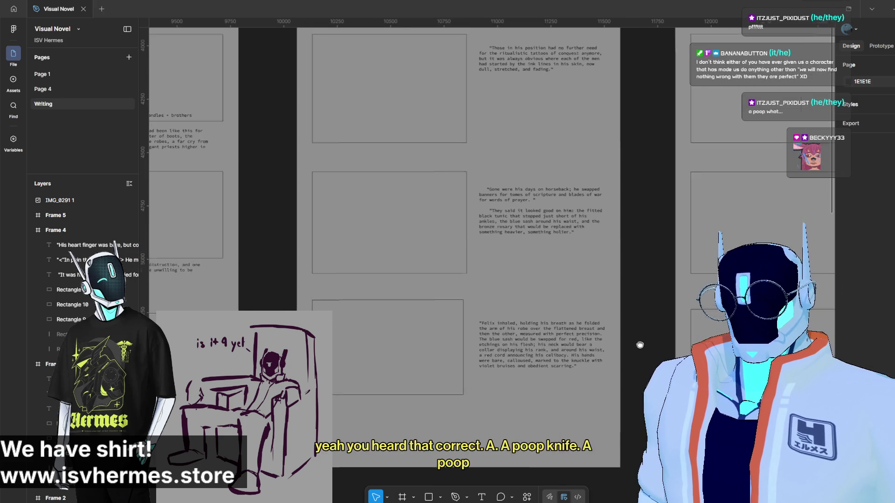
Enlarge Frame 3's bottom image placeholder, slightly wider and noticeably taller.
{"action": "mouse_move", "coordinate": [601, 370]}
{"action": "left_mouse_down"}
{"action": "mouse_move", "coordinate": [429, 433]}
{"action": "mouse_move", "coordinate": [426, 415]}
{"action": "mouse_move", "coordinate": [579, 428]}
{"action": "left_mouse_up"}
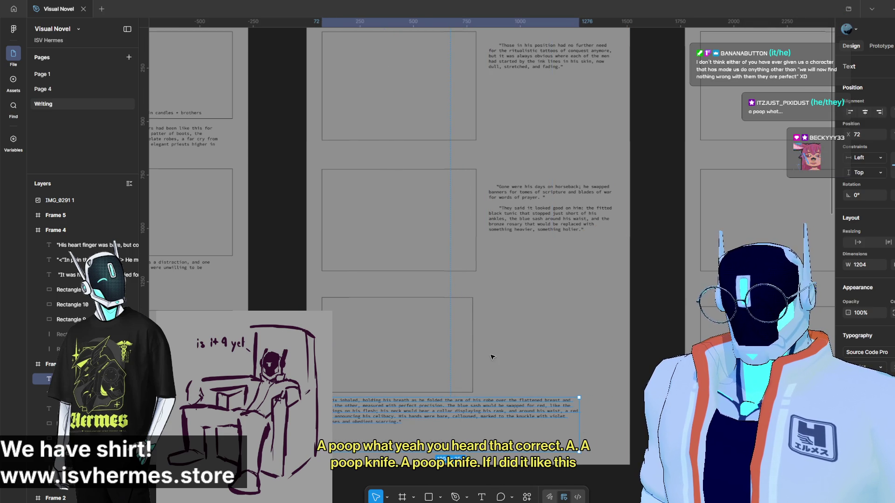
{"action": "left_click", "coordinate": [474, 356]}
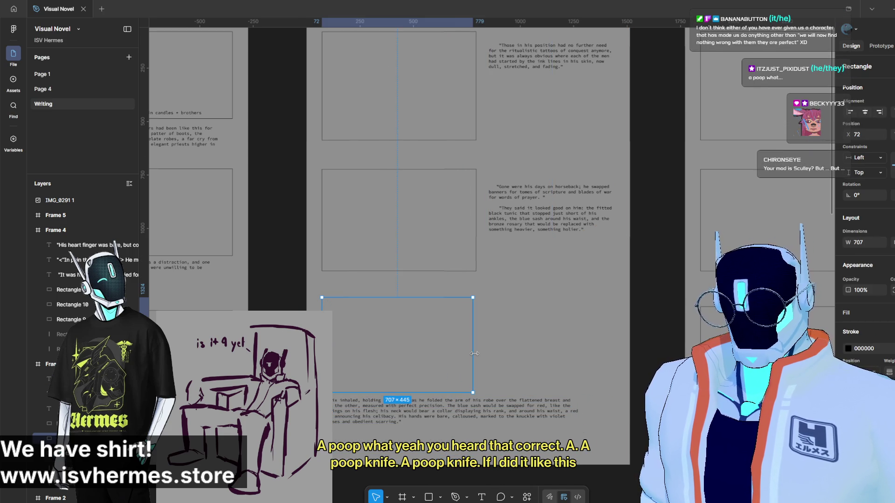
{"action": "left_click_drag", "start_coordinate": [571, 363], "coordinate": [573, 363]}
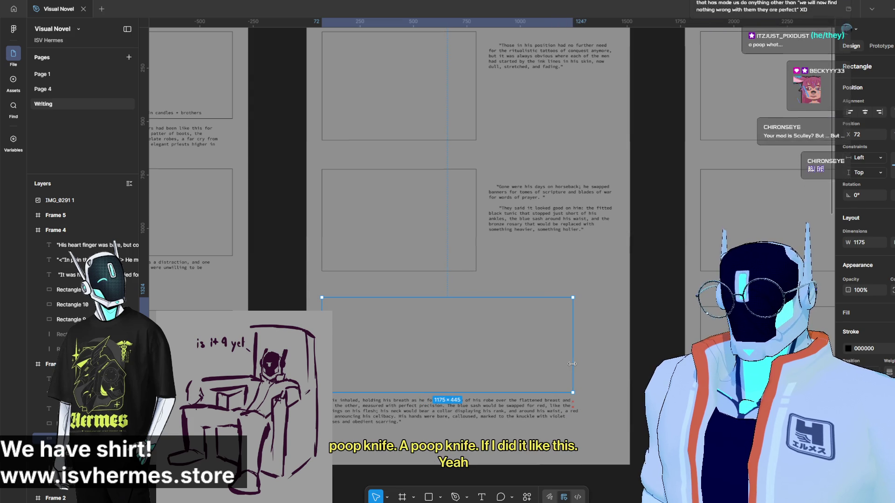
{"action": "left_click_drag", "start_coordinate": [470, 297], "coordinate": [472, 269]}
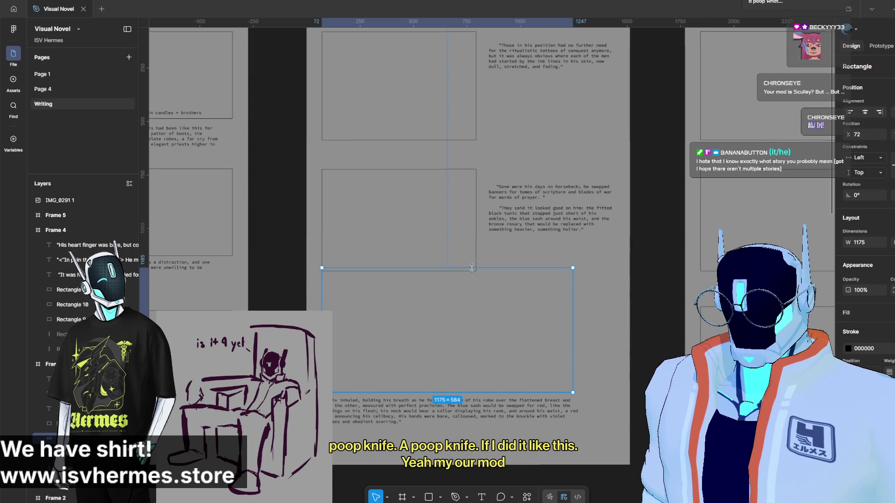
{"action": "left_click", "coordinate": [608, 276]}
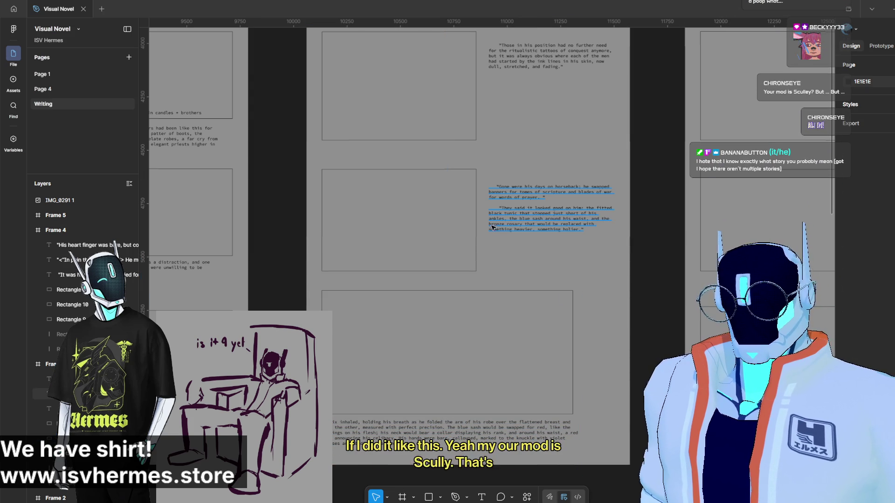
Undo the placeholder resize and nudge Frame 3's three text blocks one step left, checking spacing.
{"action": "key", "text": "ctrl+z"}
{"action": "key", "text": "ctrl+z"}
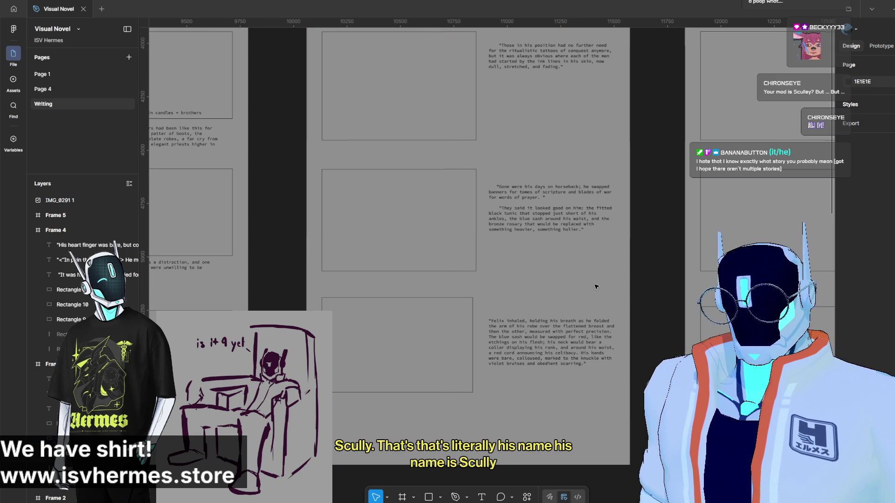
{"action": "left_click_drag", "start_coordinate": [617, 412], "coordinate": [512, 57]}
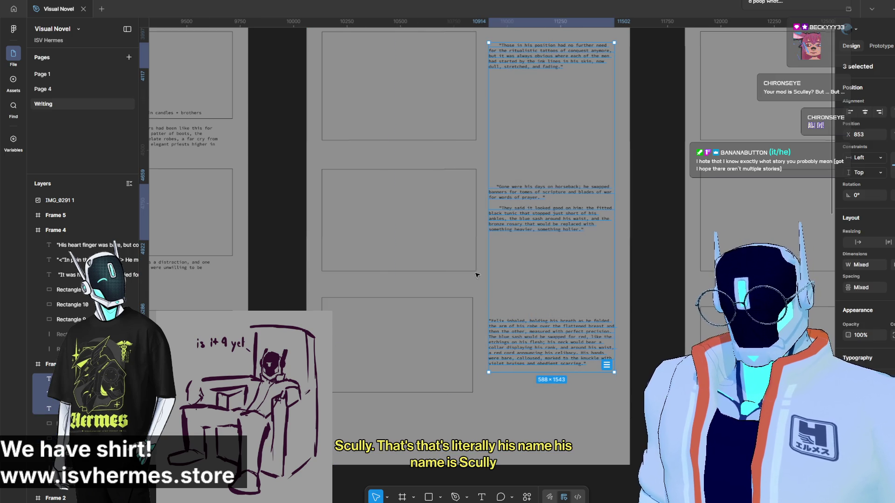
{"action": "key", "text": "Left"}
{"action": "key", "text": "Left"}
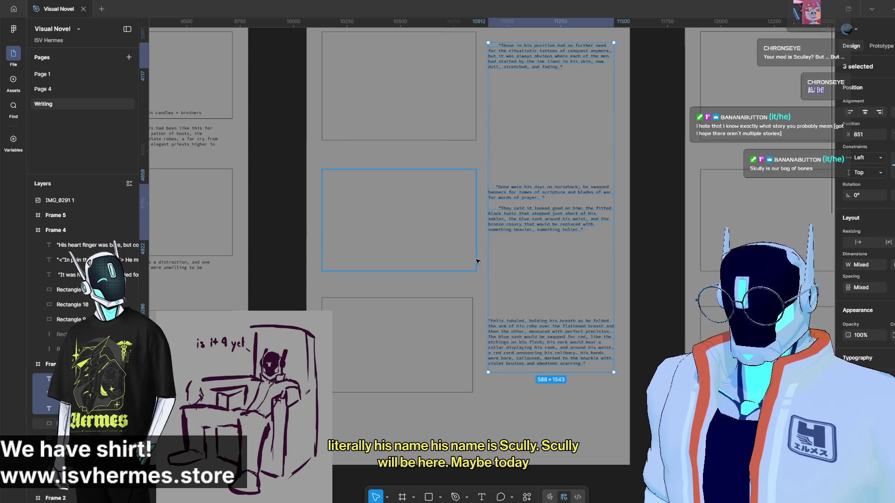
{"action": "key", "text": "alt"}
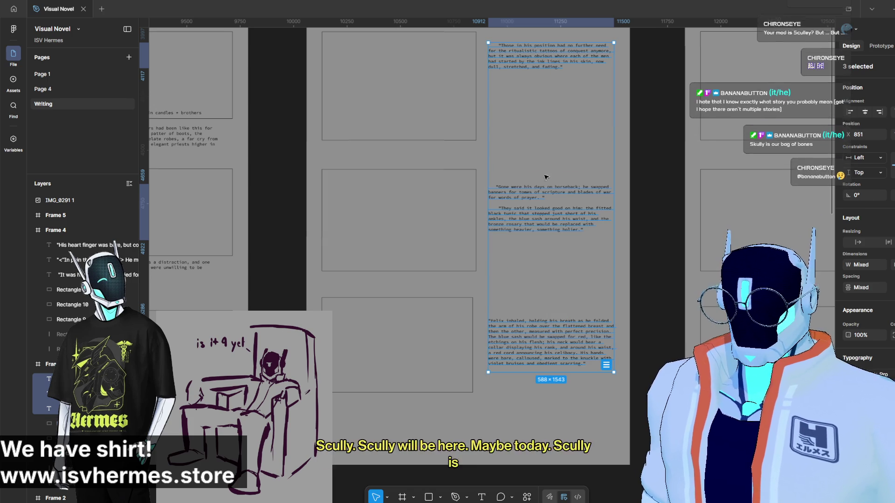
{"action": "left_click", "coordinate": [559, 286]}
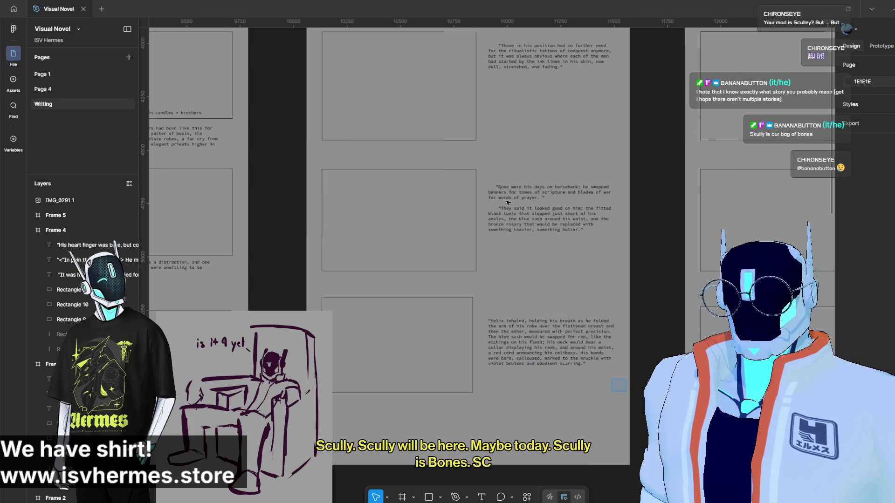
{"action": "left_click", "coordinate": [514, 229]}
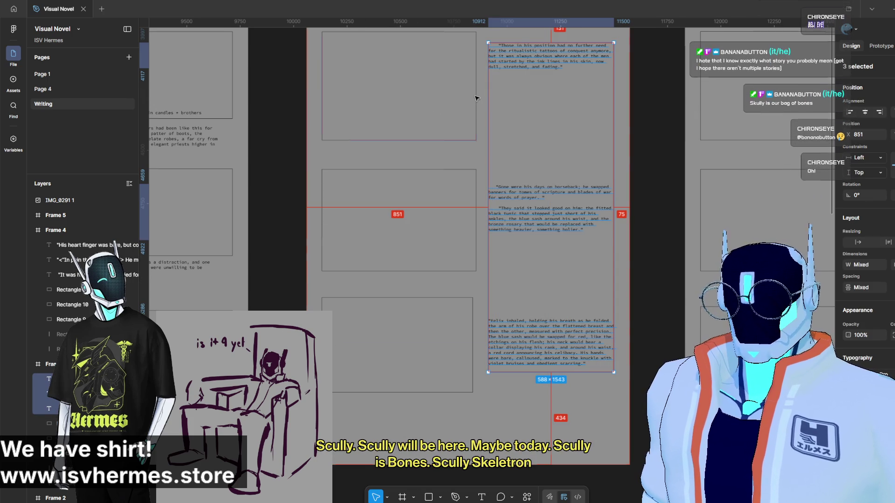
{"action": "left_click", "coordinate": [503, 292]}
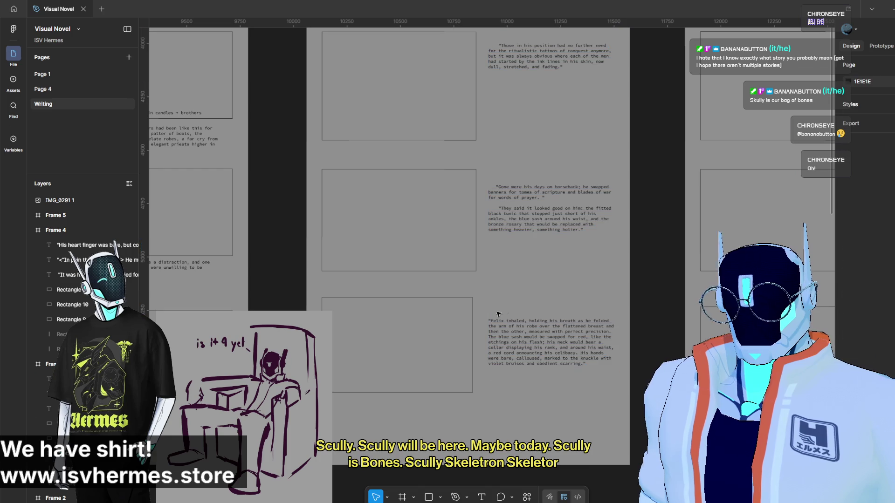
{"action": "scroll", "coordinate": [587, 335], "scroll_direction": "left", "scroll_amount": 10}
{"action": "scroll", "coordinate": [334, 260], "scroll_direction": "right", "scroll_amount": 3}
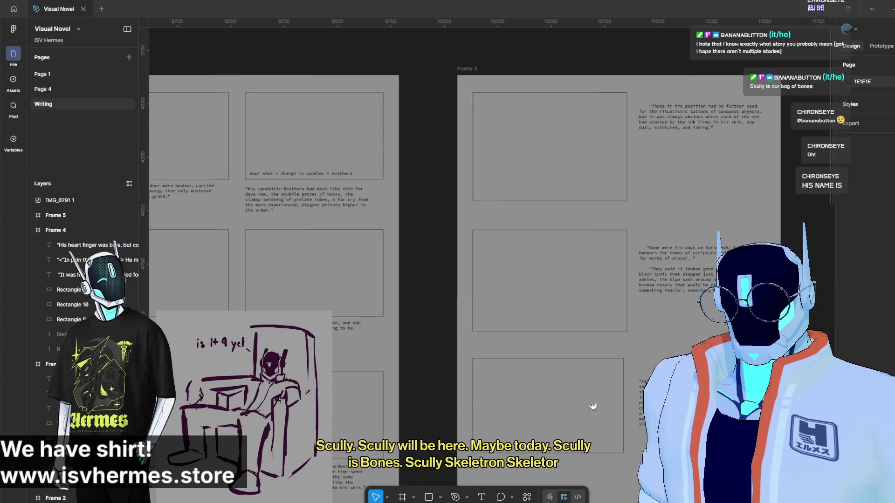
{"action": "scroll", "coordinate": [409, 266], "scroll_direction": "right", "scroll_amount": 10}
{"action": "scroll", "coordinate": [408, 266], "scroll_direction": "right", "scroll_amount": 5}
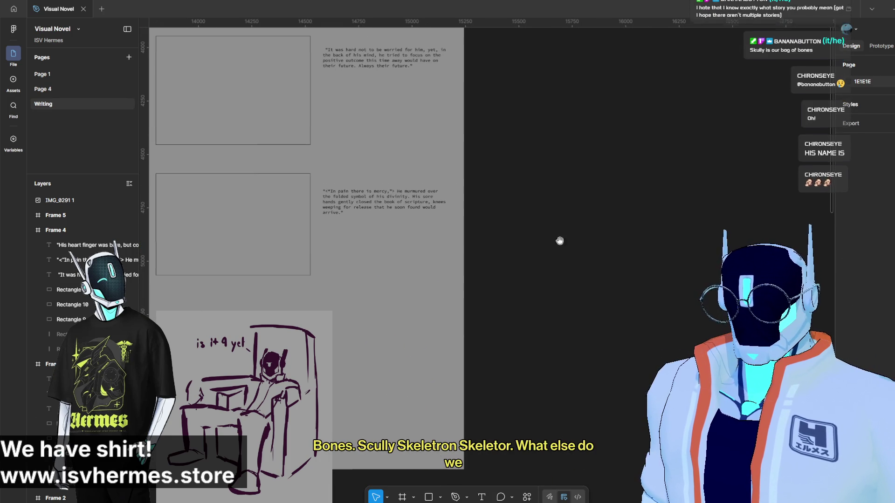
{"action": "scroll", "coordinate": [400, 249], "scroll_direction": "down", "scroll_amount": 3}
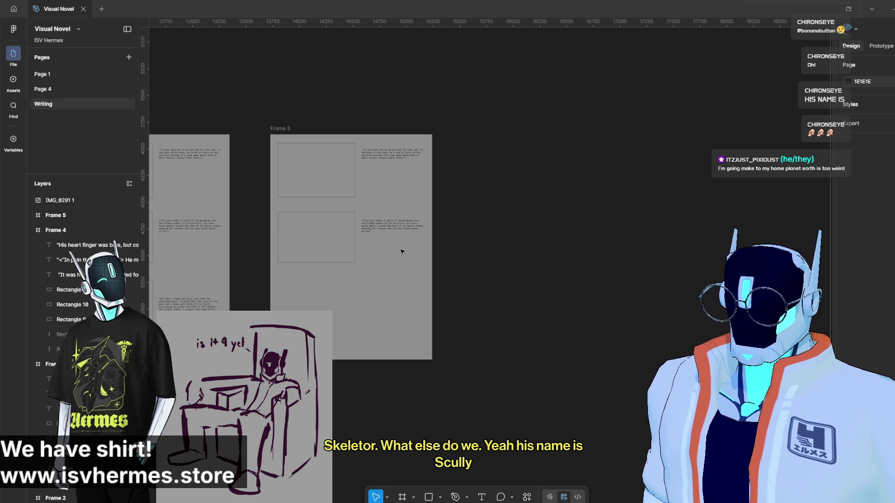
{"action": "scroll", "coordinate": [402, 251], "scroll_direction": "up", "scroll_amount": 2}
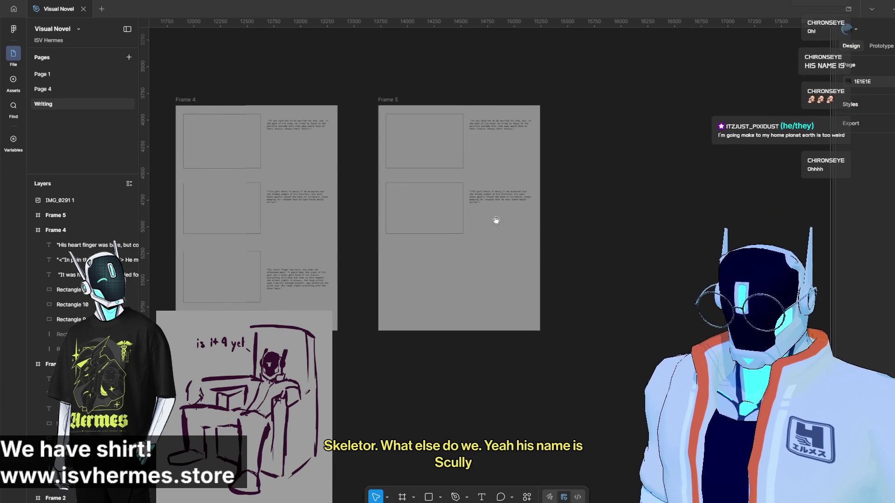
{"action": "scroll", "coordinate": [449, 229], "scroll_direction": "up", "scroll_amount": 3}
{"action": "scroll", "coordinate": [489, 245], "scroll_direction": "up", "scroll_amount": 2}
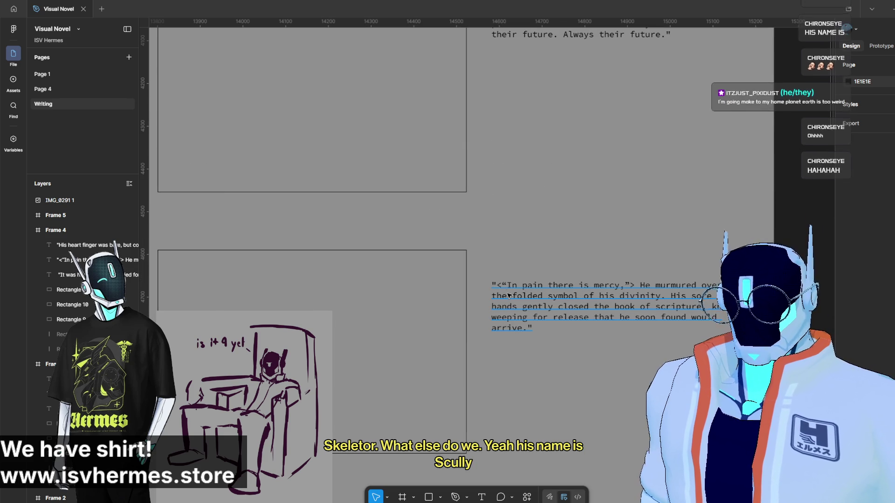
{"action": "scroll", "coordinate": [495, 287], "scroll_direction": "down", "scroll_amount": 3}
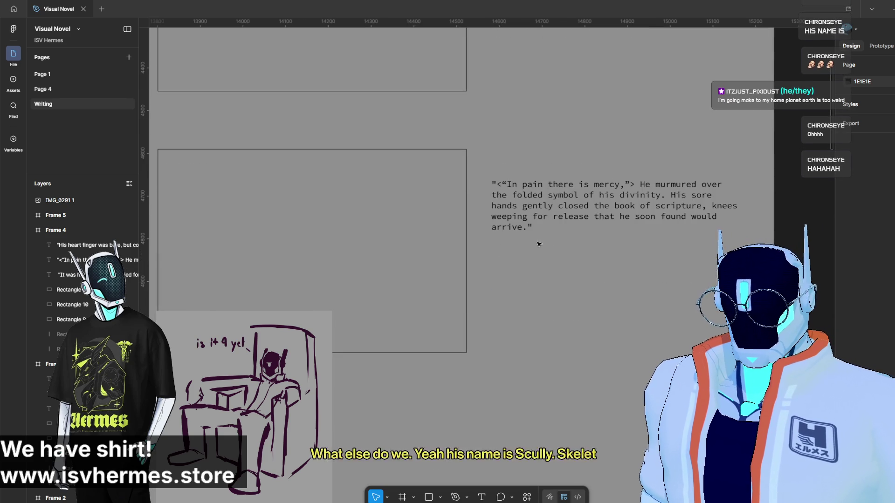
Vertically centre 'In pain there is mercy' on its placeholder and lower 'It was hard' beside the top placeholder.
{"action": "left_click", "coordinate": [509, 255]}
{"action": "left_click", "coordinate": [462, 234], "text": "shift"}
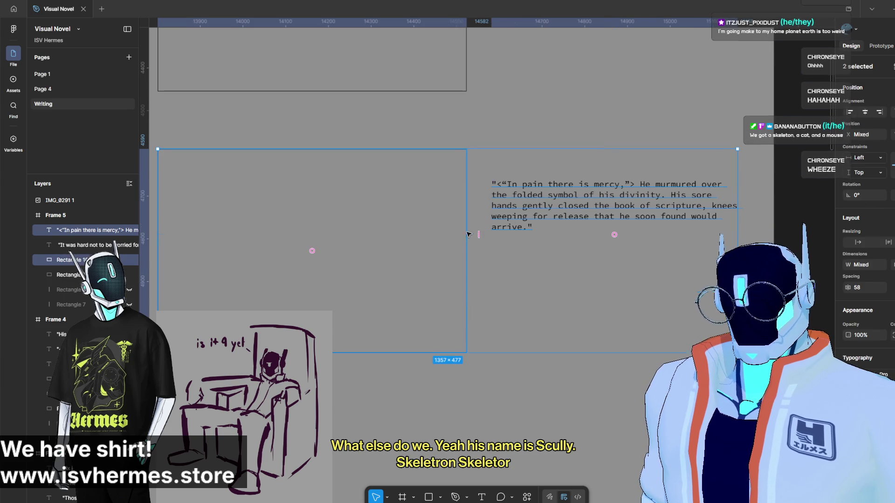
{"action": "key", "text": "alt+v"}
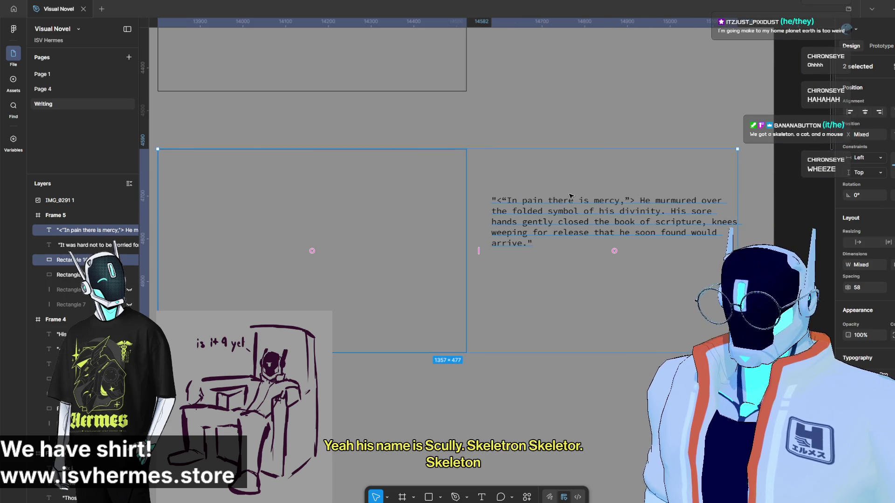
{"action": "scroll", "coordinate": [570, 197], "scroll_direction": "up", "scroll_amount": 3}
{"action": "scroll", "coordinate": [570, 194], "scroll_direction": "up", "scroll_amount": 3}
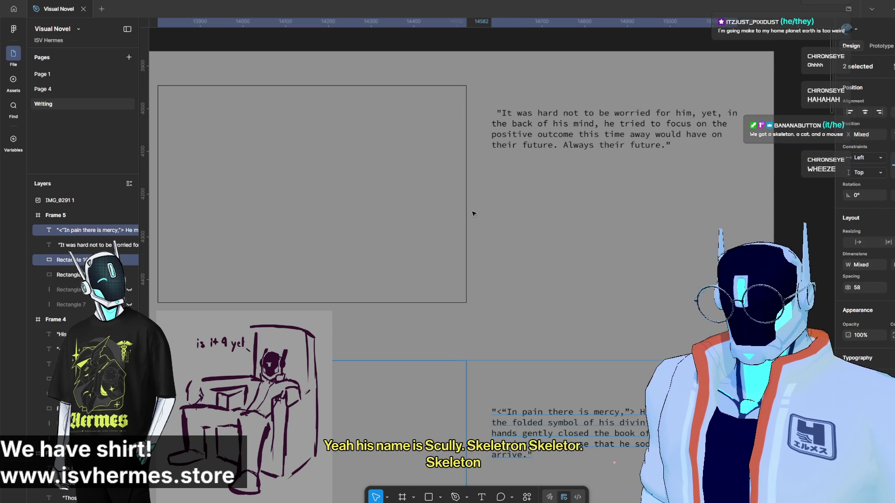
{"action": "left_click", "coordinate": [467, 214]}
{"action": "left_click", "coordinate": [580, 130], "text": "shift"}
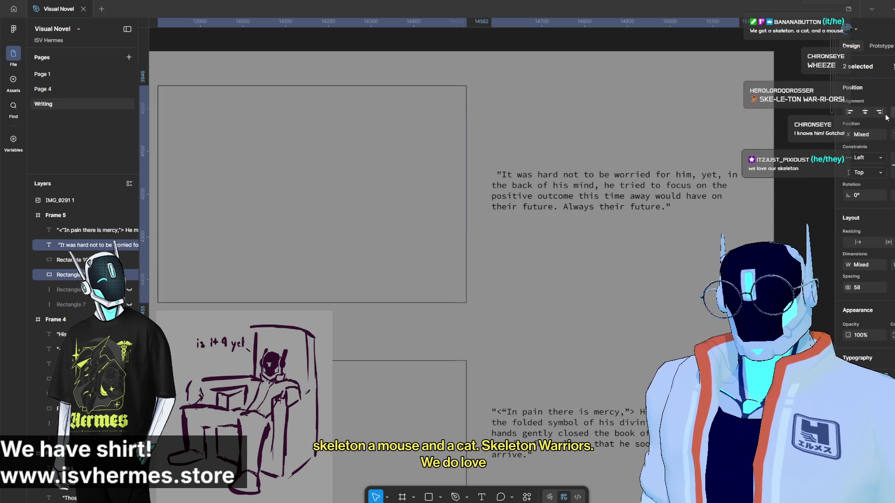
{"action": "left_click_drag", "start_coordinate": [695, 141], "coordinate": [696, 201]}
{"action": "left_click", "coordinate": [553, 417], "text": "shift"}
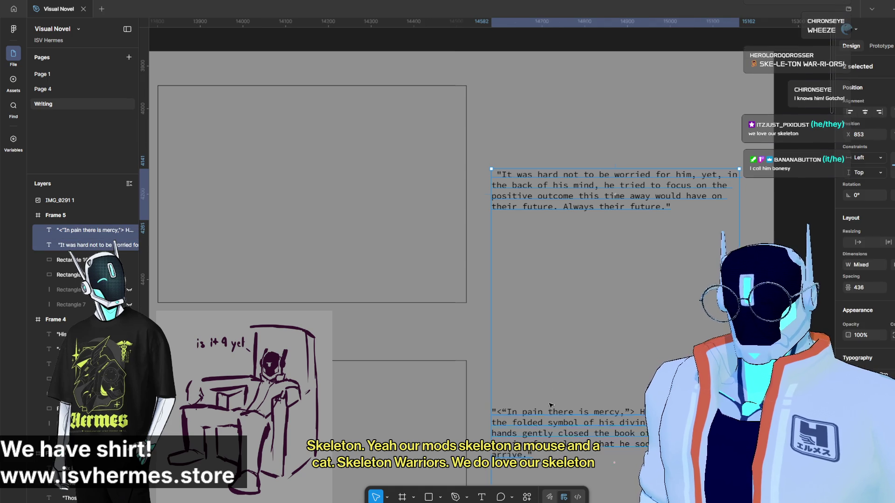
{"action": "scroll", "coordinate": [556, 294], "scroll_direction": "down", "scroll_amount": 5}
{"action": "scroll", "coordinate": [556, 287], "scroll_direction": "down", "scroll_amount": 3}
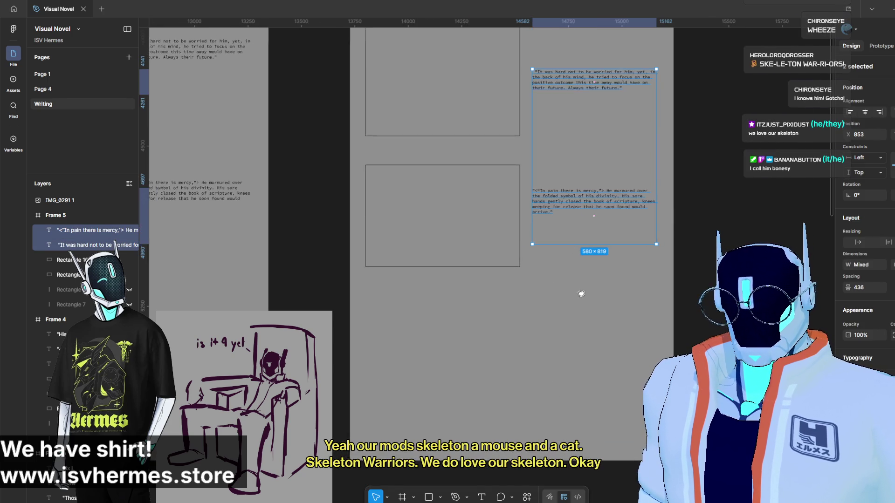
{"action": "scroll", "coordinate": [556, 287], "scroll_direction": "down", "scroll_amount": 2}
{"action": "left_click", "coordinate": [655, 336]}
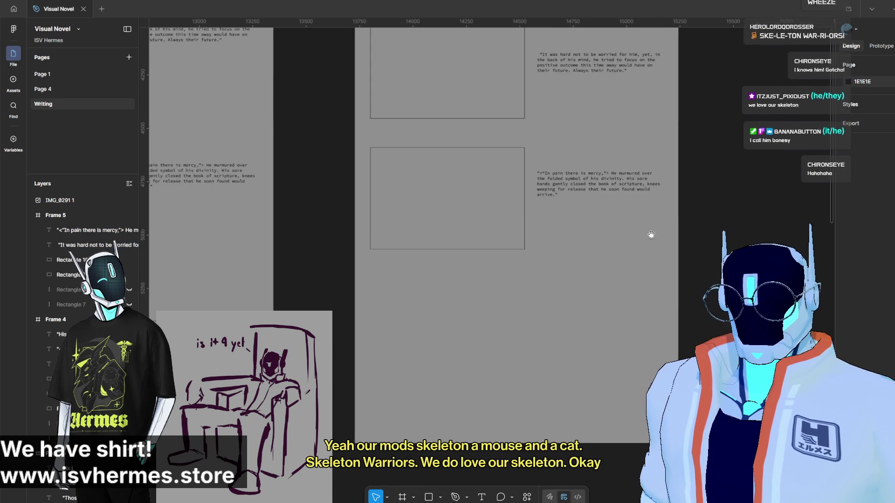
{"action": "scroll", "coordinate": [655, 311], "scroll_direction": "left", "scroll_amount": 10}
{"action": "scroll", "coordinate": [670, 270], "scroll_direction": "up", "scroll_amount": 2}
{"action": "scroll", "coordinate": [670, 270], "scroll_direction": "down", "scroll_amount": 2}
{"action": "scroll", "coordinate": [591, 202], "scroll_direction": "left", "scroll_amount": 5}
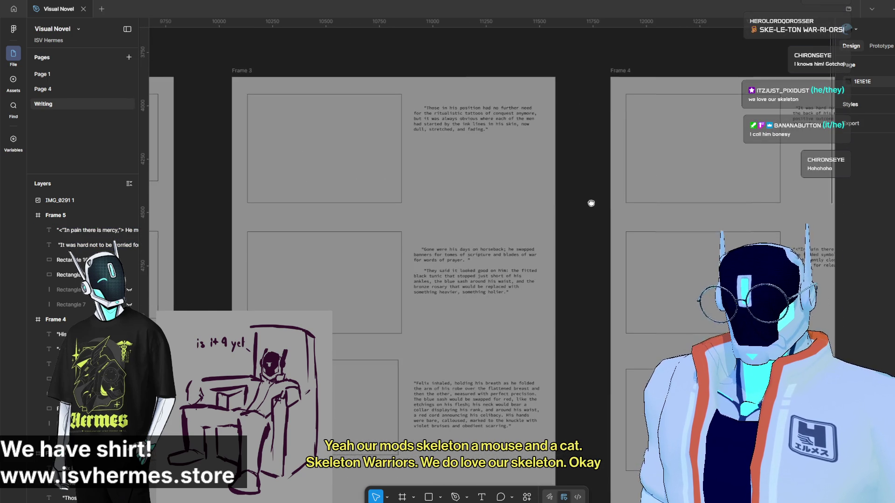
{"action": "scroll", "coordinate": [605, 199], "scroll_direction": "left", "scroll_amount": 3}
{"action": "scroll", "coordinate": [605, 198], "scroll_direction": "left", "scroll_amount": 3}
{"action": "scroll", "coordinate": [616, 203], "scroll_direction": "up", "scroll_amount": 1}
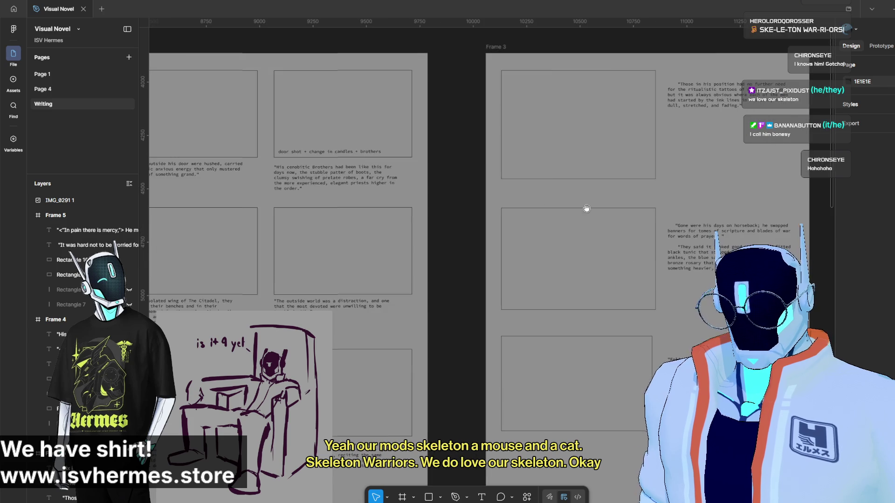
{"action": "scroll", "coordinate": [632, 210], "scroll_direction": "left", "scroll_amount": 3}
{"action": "scroll", "coordinate": [632, 211], "scroll_direction": "right", "scroll_amount": 5}
{"action": "scroll", "coordinate": [520, 178], "scroll_direction": "down", "scroll_amount": 1}
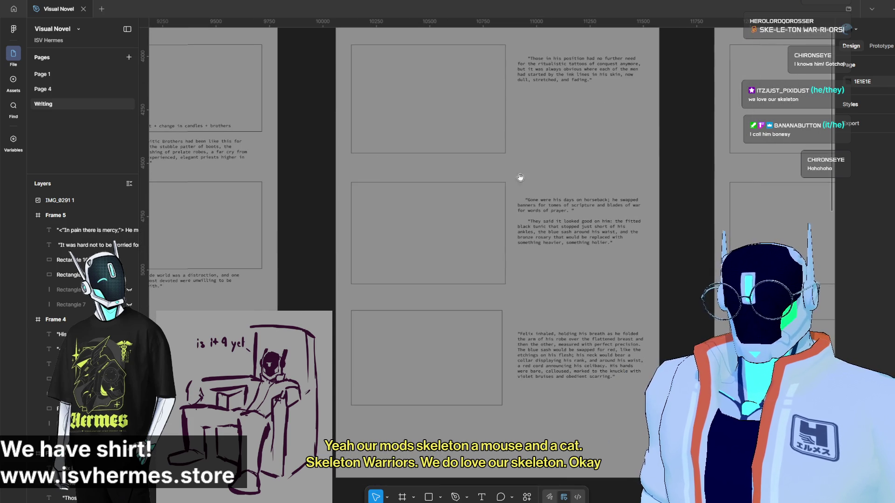
{"action": "mouse_move", "coordinate": [514, 178]}
{"action": "left_mouse_down"}
{"action": "mouse_move", "coordinate": [712, 215]}
{"action": "mouse_move", "coordinate": [622, 218]}
{"action": "left_mouse_up"}
{"action": "scroll", "coordinate": [621, 219], "scroll_direction": "left", "scroll_amount": 3}
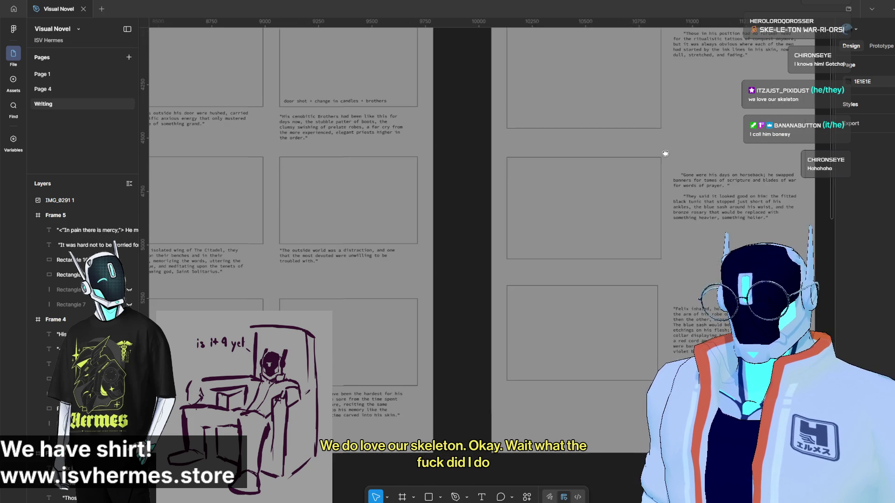
{"action": "scroll", "coordinate": [595, 174], "scroll_direction": "down", "scroll_amount": 2}
{"action": "scroll", "coordinate": [632, 173], "scroll_direction": "right", "scroll_amount": 5}
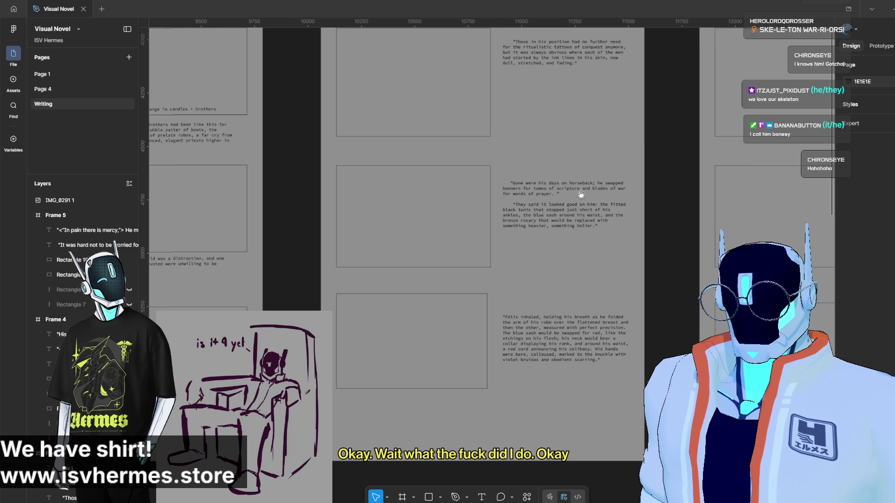
{"action": "scroll", "coordinate": [561, 193], "scroll_direction": "up", "scroll_amount": 3}
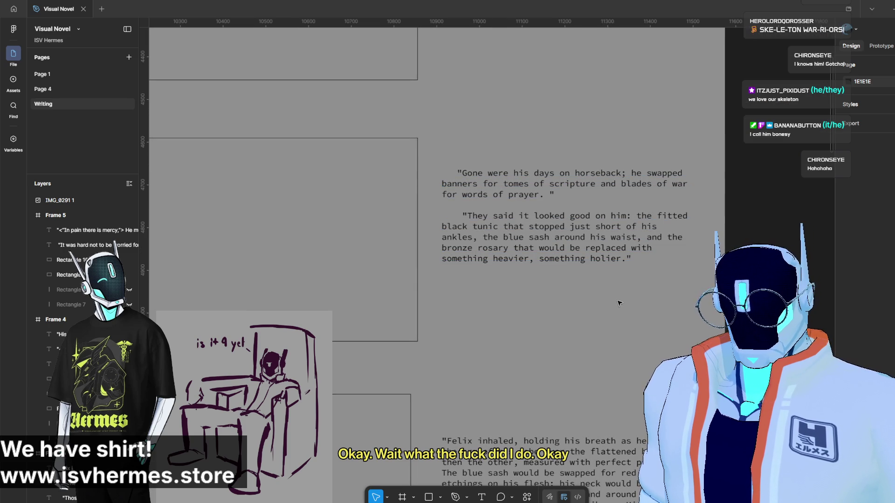
{"action": "left_click", "coordinate": [574, 292]}
{"action": "scroll", "coordinate": [574, 292], "scroll_direction": "down", "scroll_amount": 3}
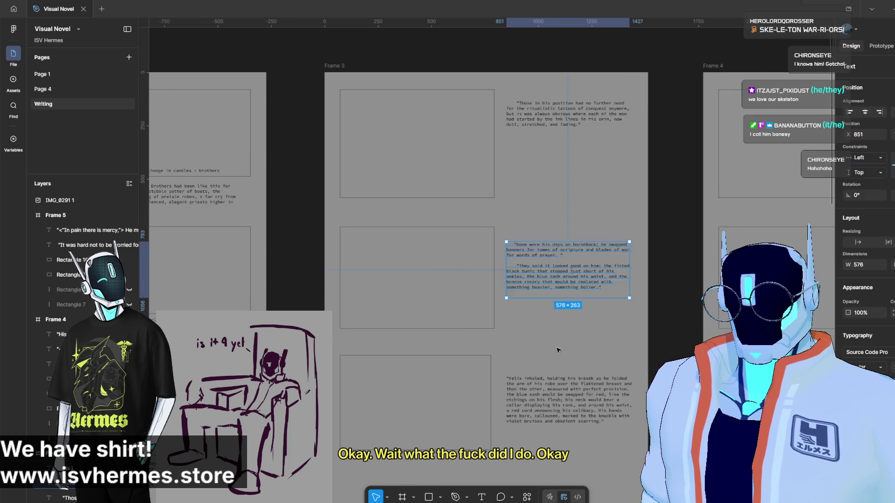
{"action": "scroll", "coordinate": [532, 294], "scroll_direction": "up", "scroll_amount": 2}
{"action": "scroll", "coordinate": [502, 337], "scroll_direction": "down", "scroll_amount": 2}
Duplicate Frame 3's top image placeholder and its two-paragraph text block below the originals.
{"action": "left_click", "coordinate": [502, 338]}
{"action": "scroll", "coordinate": [511, 210], "scroll_direction": "down", "scroll_amount": 3}
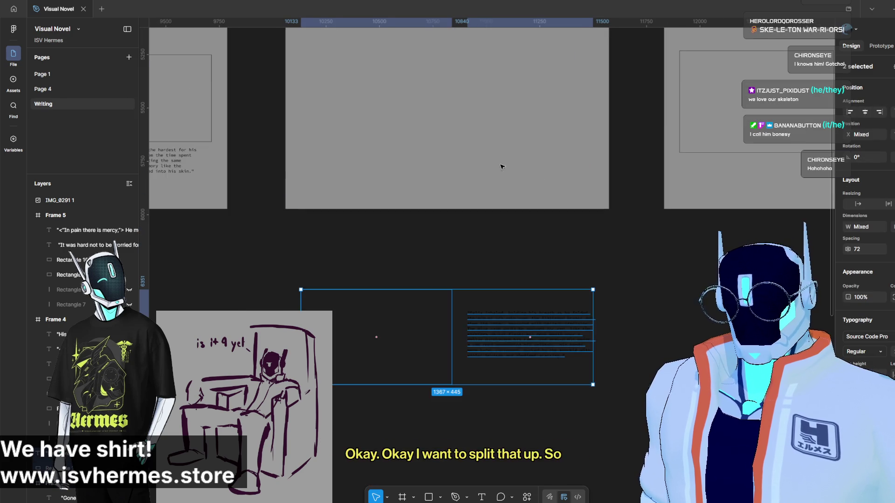
{"action": "scroll", "coordinate": [490, 176], "scroll_direction": "up", "scroll_amount": 2}
{"action": "left_click", "coordinate": [469, 110]}
{"action": "mouse_move", "coordinate": [470, 110]}
{"action": "left_mouse_down", "text": "alt"}
{"action": "mouse_move", "coordinate": [471, 229]}
{"action": "mouse_move", "coordinate": [480, 219]}
{"action": "left_mouse_up", "text": "alt"}
{"action": "scroll", "coordinate": [535, 137], "scroll_direction": "up", "scroll_amount": 3, "text": "ctrl"}
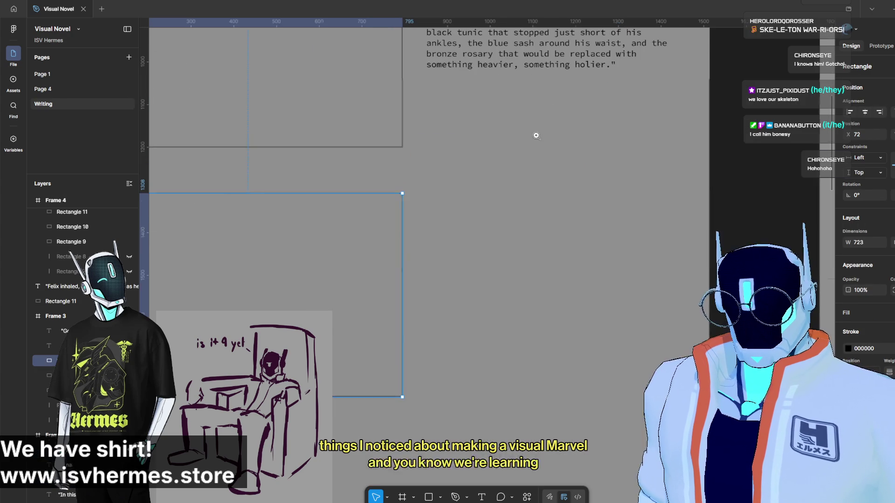
{"action": "scroll", "coordinate": [550, 177], "scroll_direction": "up", "scroll_amount": 2, "text": "ctrl"}
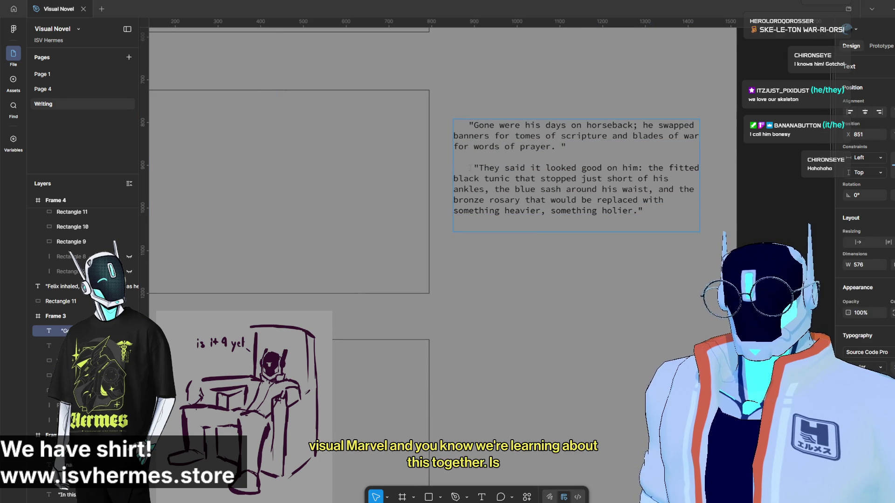
{"action": "left_click", "coordinate": [492, 179]}
{"action": "key", "text": "ctrl+d"}
{"action": "key", "text": "Escape"}
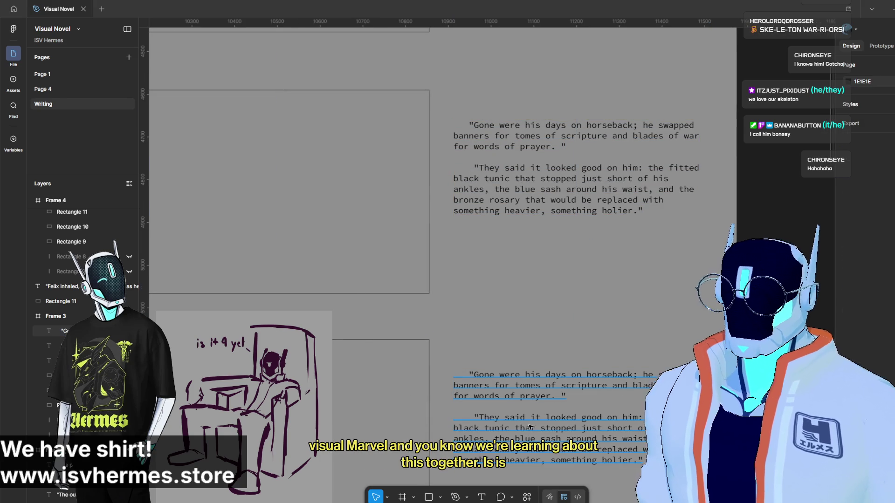
{"action": "scroll", "coordinate": [529, 424], "scroll_direction": "down", "scroll_amount": 3}
Trim the lower text copy to its second paragraph only, shorten the box and move it down.
{"action": "left_click", "coordinate": [586, 293]}
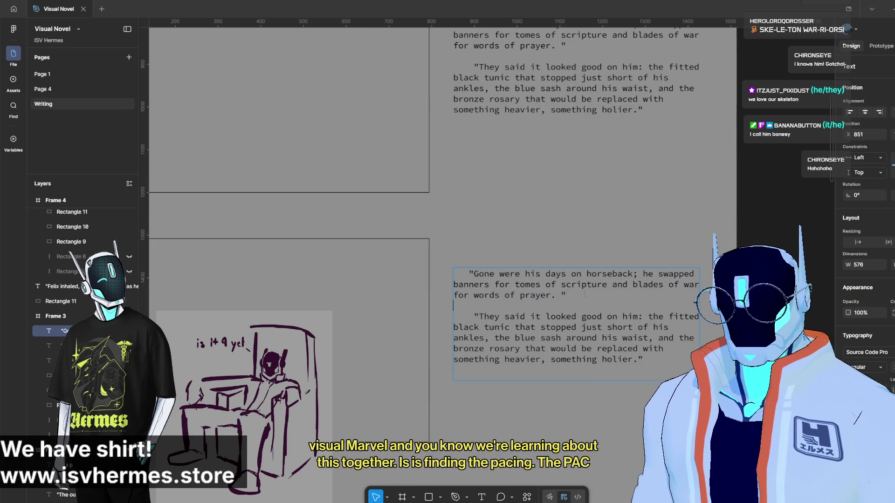
{"action": "key", "text": "BackSpace"}
{"action": "key", "text": "BackSpace"}
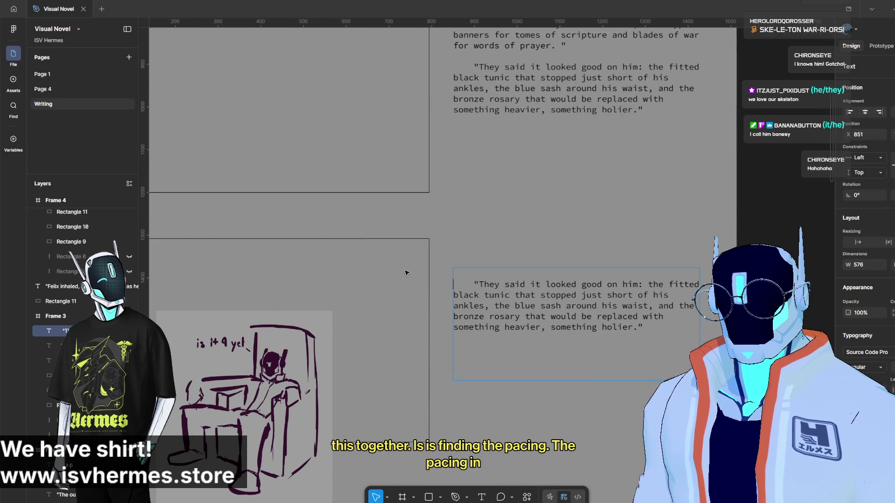
{"action": "key", "text": "Delete"}
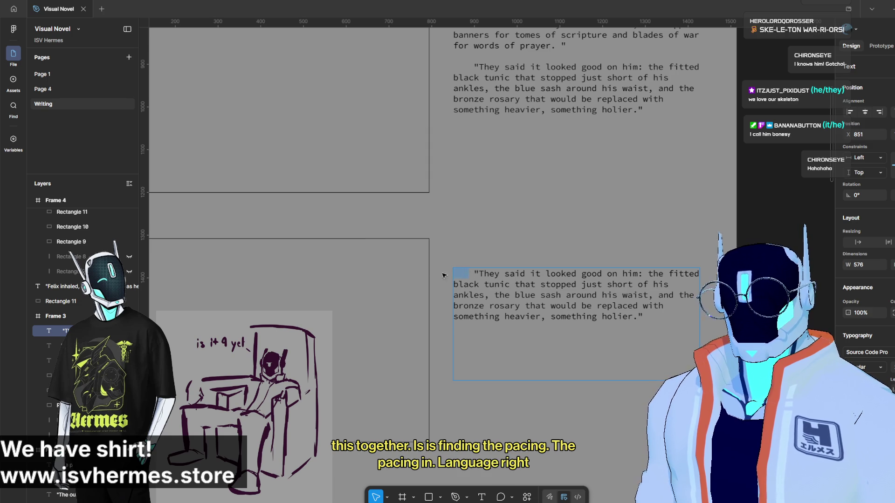
{"action": "key", "text": "BackSpace"}
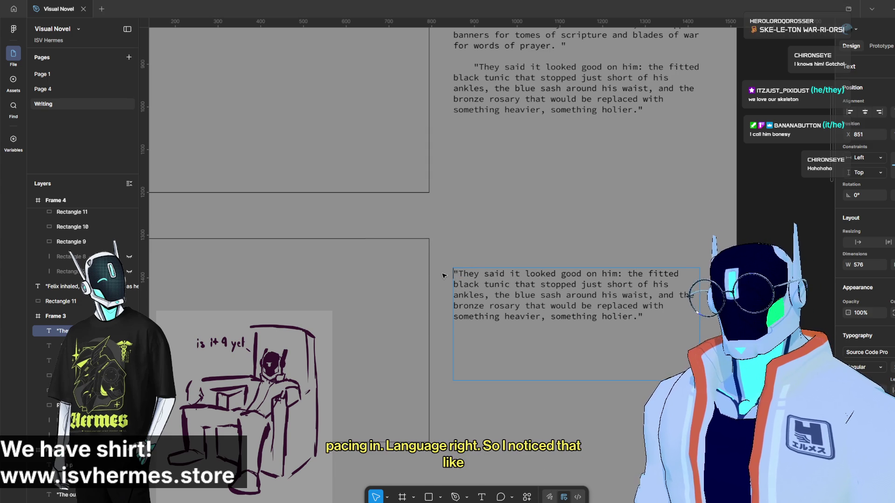
{"action": "key", "text": "Escape"}
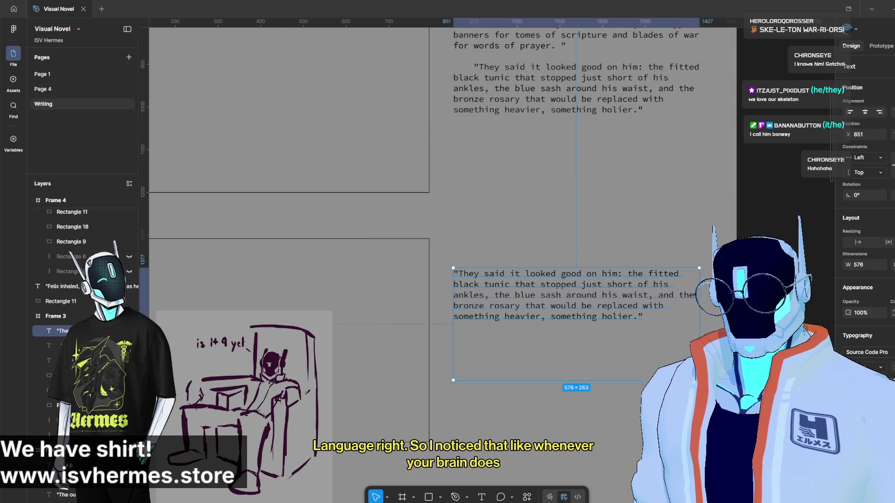
{"action": "key", "text": "Escape"}
{"action": "left_click", "coordinate": [636, 358]}
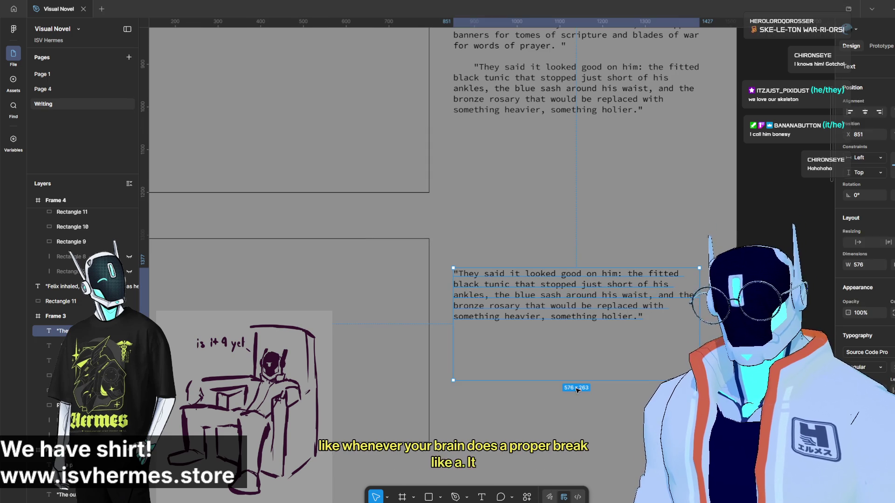
{"action": "left_click_drag", "start_coordinate": [584, 381], "coordinate": [586, 330]}
{"action": "left_click_drag", "start_coordinate": [560, 283], "coordinate": [560, 326]}
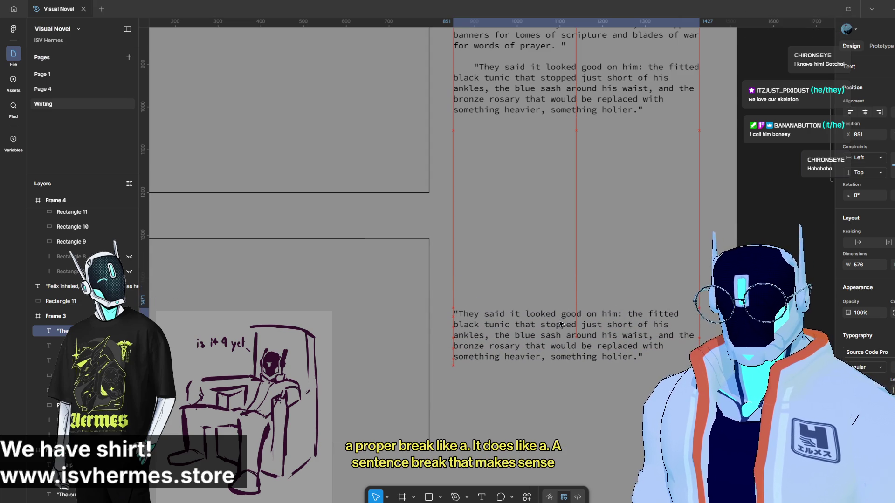
{"action": "key", "text": "Escape"}
{"action": "scroll", "coordinate": [506, 338], "scroll_direction": "up", "scroll_amount": 3}
Trim the original block to 'Gone were his days', reposition it and the 'They said' block, then select 'Those in his position'.
{"action": "double_click", "coordinate": [669, 319]}
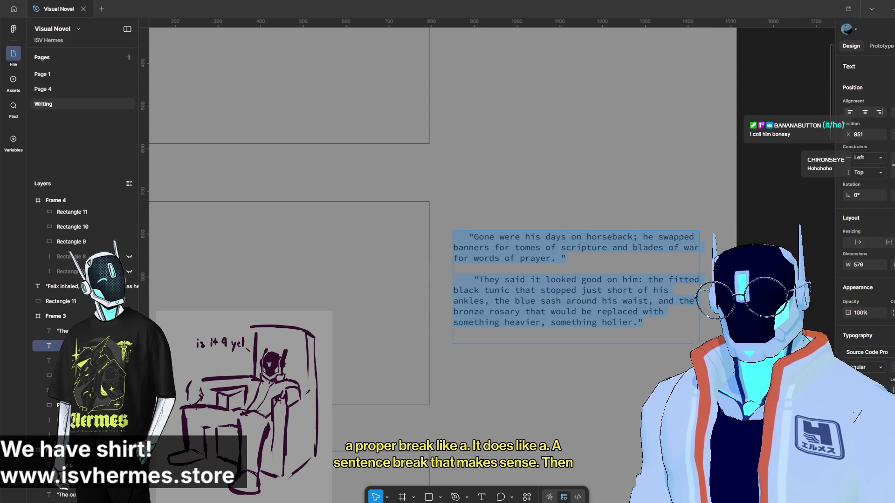
{"action": "left_click_drag", "start_coordinate": [417, 261], "coordinate": [409, 266]}
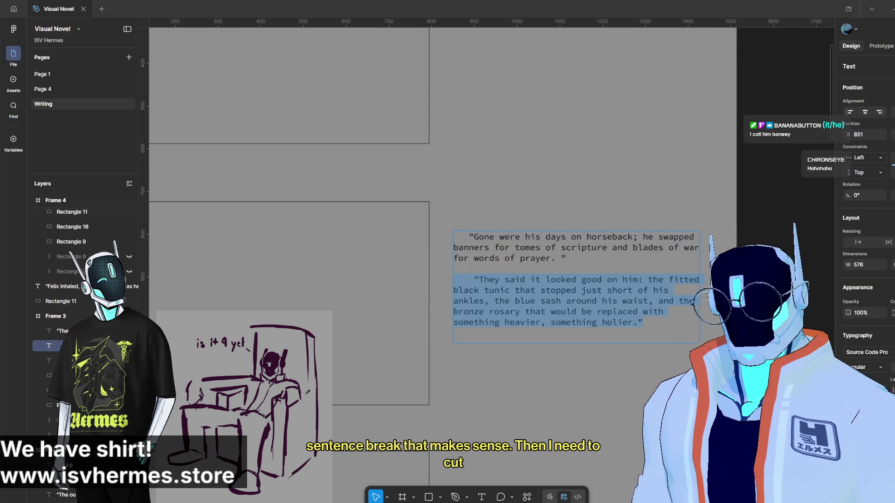
{"action": "key", "text": "BackSpace"}
{"action": "key", "text": "Escape"}
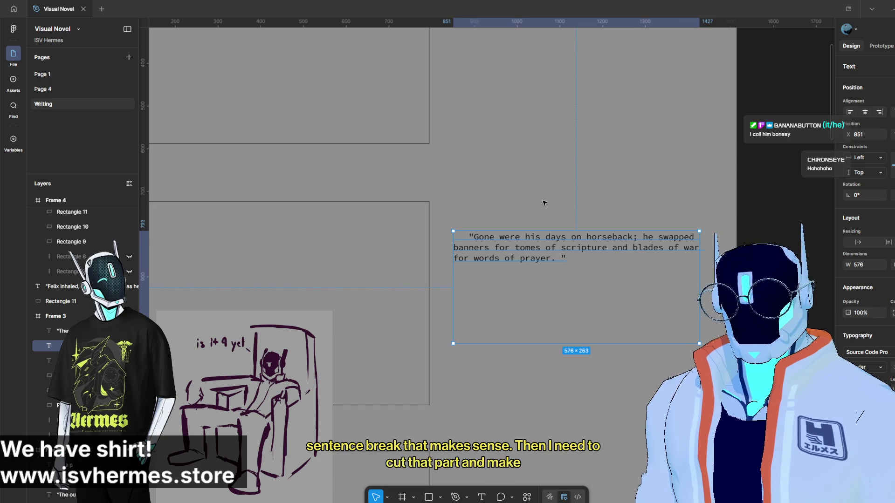
{"action": "left_click_drag", "start_coordinate": [571, 343], "coordinate": [571, 294]}
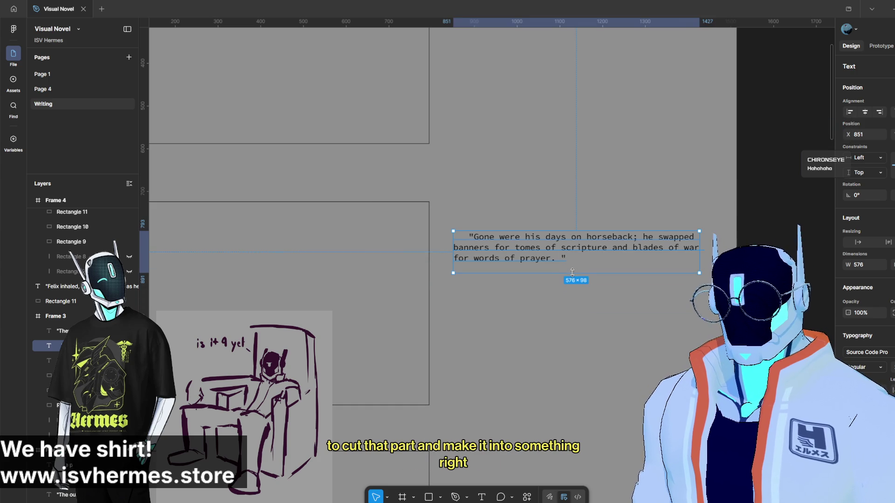
{"action": "left_click_drag", "start_coordinate": [534, 249], "coordinate": [534, 306]}
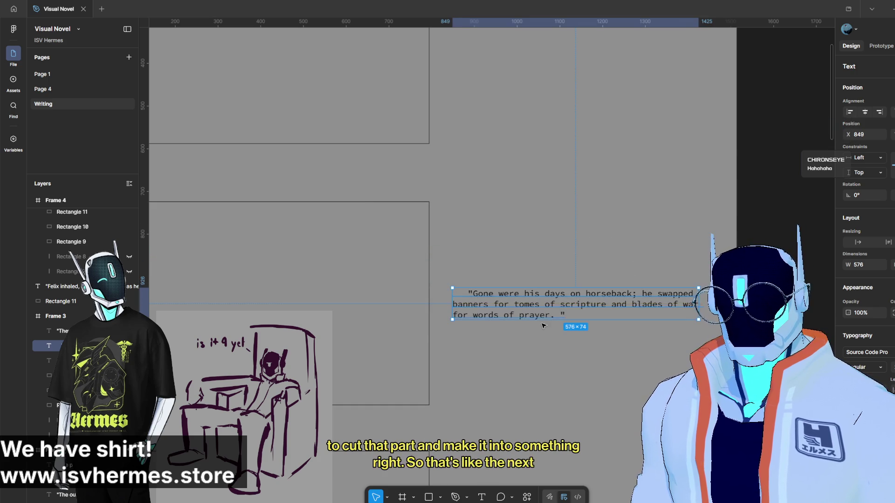
{"action": "scroll", "coordinate": [533, 306], "scroll_direction": "down", "scroll_amount": 3}
{"action": "scroll", "coordinate": [559, 294], "scroll_direction": "down", "scroll_amount": 3}
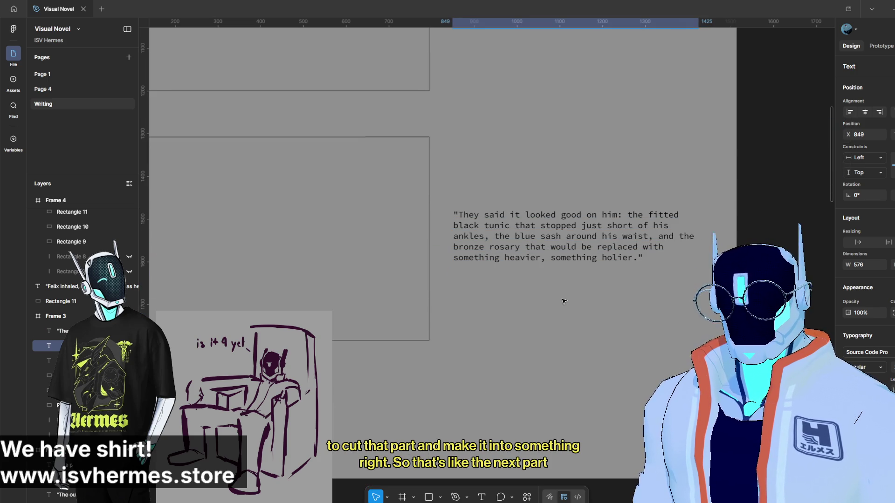
{"action": "scroll", "coordinate": [566, 299], "scroll_direction": "up", "scroll_amount": 1}
{"action": "scroll", "coordinate": [562, 299], "scroll_direction": "up", "scroll_amount": 2}
{"action": "scroll", "coordinate": [531, 301], "scroll_direction": "up", "scroll_amount": 1}
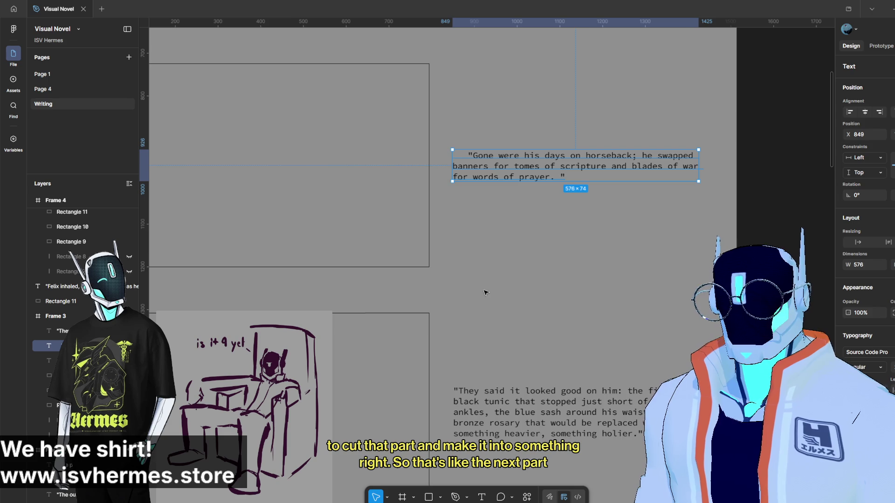
{"action": "scroll", "coordinate": [483, 292], "scroll_direction": "down", "scroll_amount": 1}
{"action": "scroll", "coordinate": [483, 292], "scroll_direction": "left", "scroll_amount": 1}
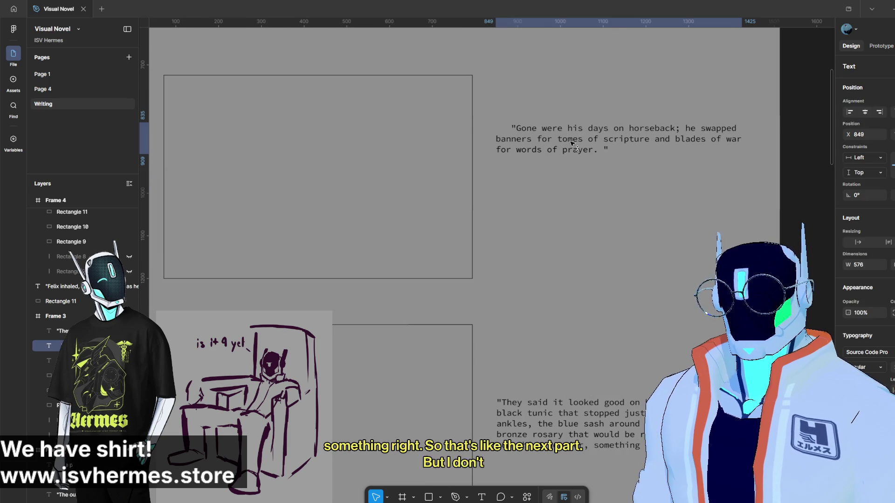
{"action": "mouse_move", "coordinate": [587, 432]}
{"action": "left_mouse_down"}
{"action": "mouse_move", "coordinate": [587, 211]}
{"action": "mouse_move", "coordinate": [586, 220]}
{"action": "left_mouse_up"}
{"action": "left_click", "coordinate": [560, 262]}
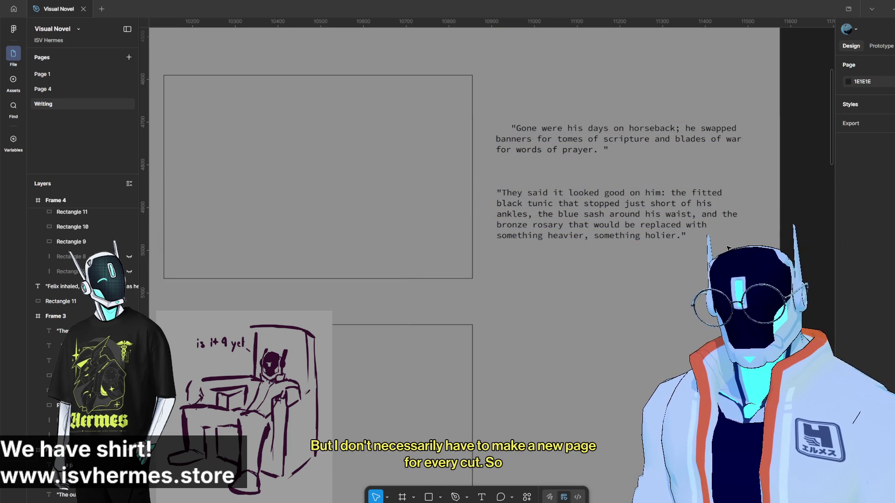
{"action": "scroll", "coordinate": [476, 225], "scroll_direction": "up", "scroll_amount": 2}
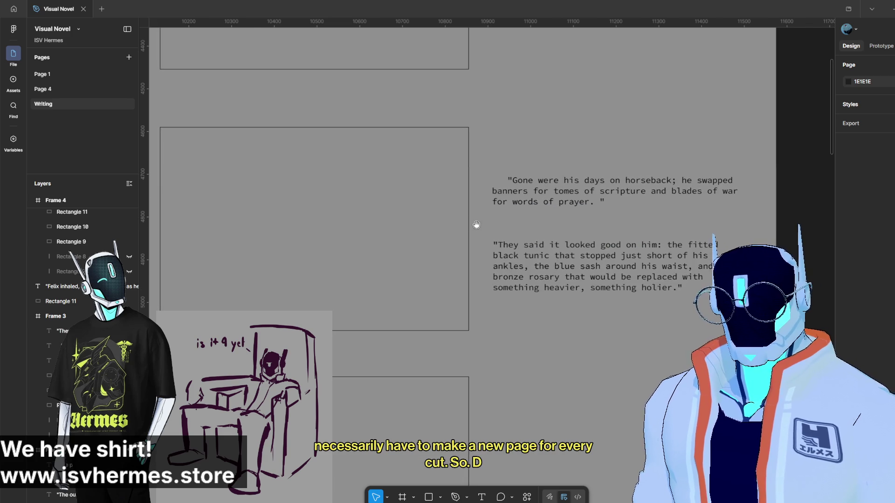
{"action": "scroll", "coordinate": [476, 224], "scroll_direction": "left", "scroll_amount": 2}
{"action": "scroll", "coordinate": [592, 208], "scroll_direction": "down", "scroll_amount": 2}
{"action": "scroll", "coordinate": [573, 259], "scroll_direction": "down", "scroll_amount": 2}
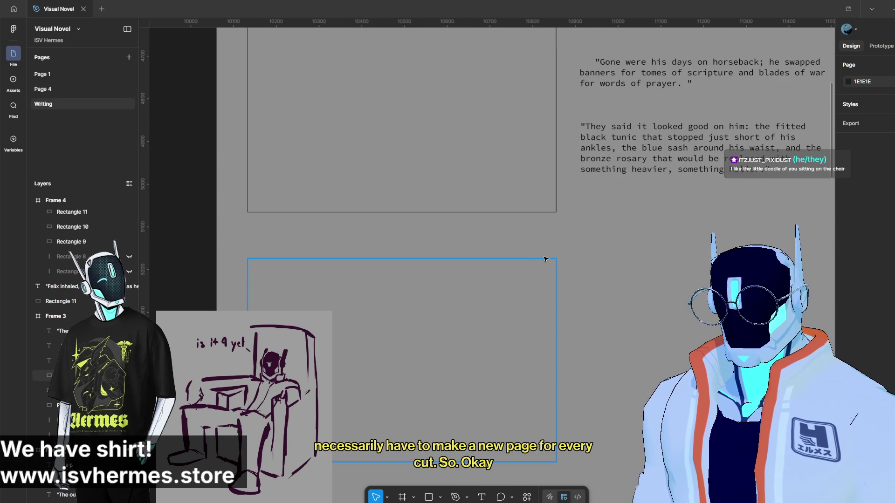
{"action": "scroll", "coordinate": [544, 259], "scroll_direction": "down", "scroll_amount": 2}
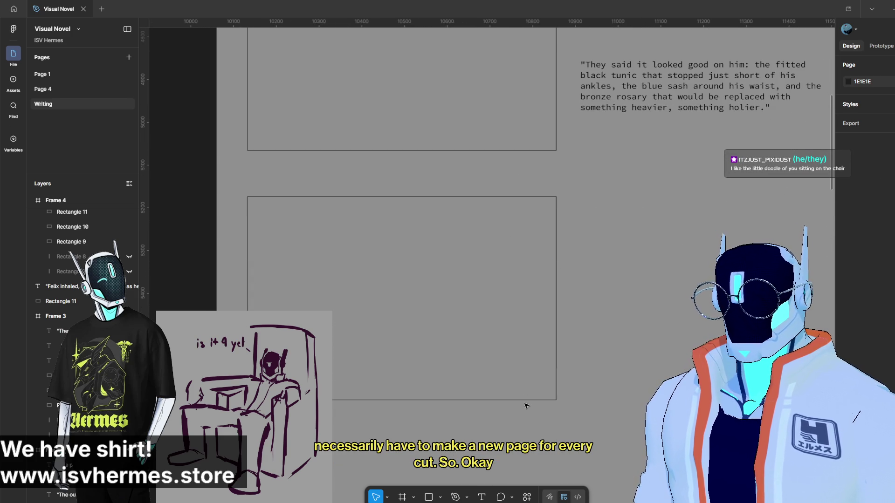
{"action": "scroll", "coordinate": [595, 279], "scroll_direction": "up", "scroll_amount": 5}
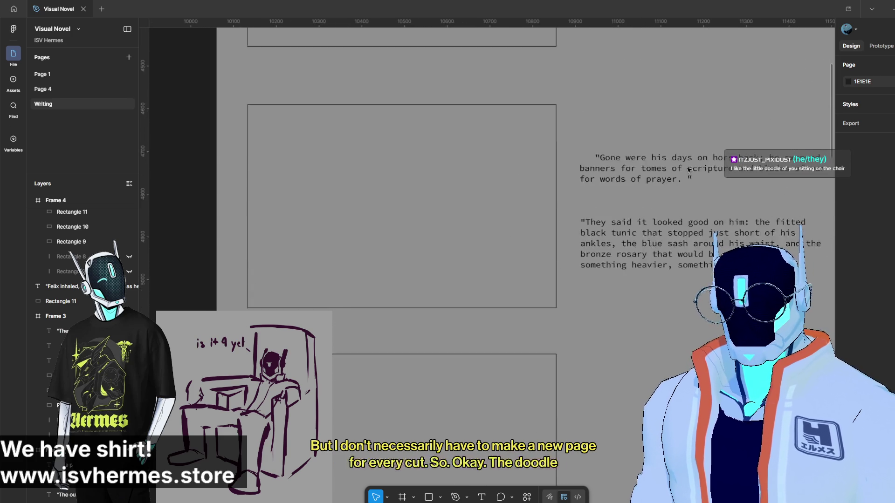
{"action": "scroll", "coordinate": [664, 138], "scroll_direction": "up", "scroll_amount": 5}
{"action": "scroll", "coordinate": [664, 138], "scroll_direction": "up", "scroll_amount": 3}
{"action": "left_click", "coordinate": [595, 157]}
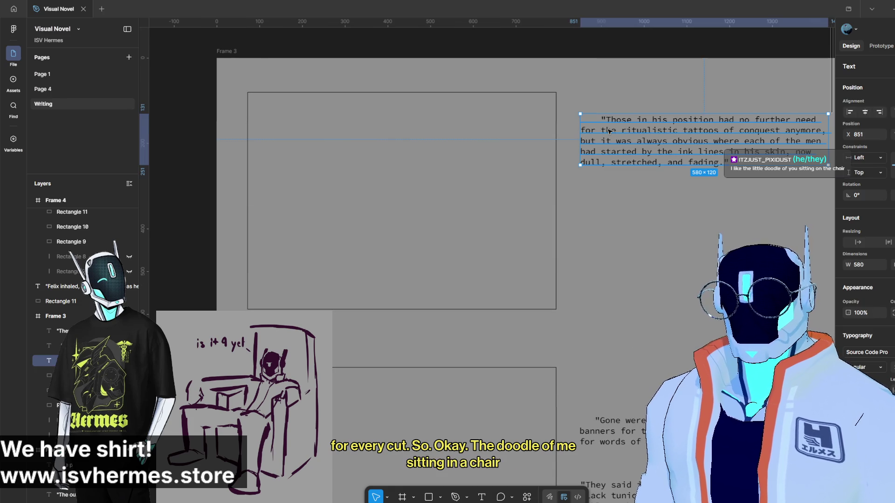
Remove the leading spaces, center the passage beside its image box, and pull the Felix passage up into the frame.
{"action": "key", "text": "BackSpace"}
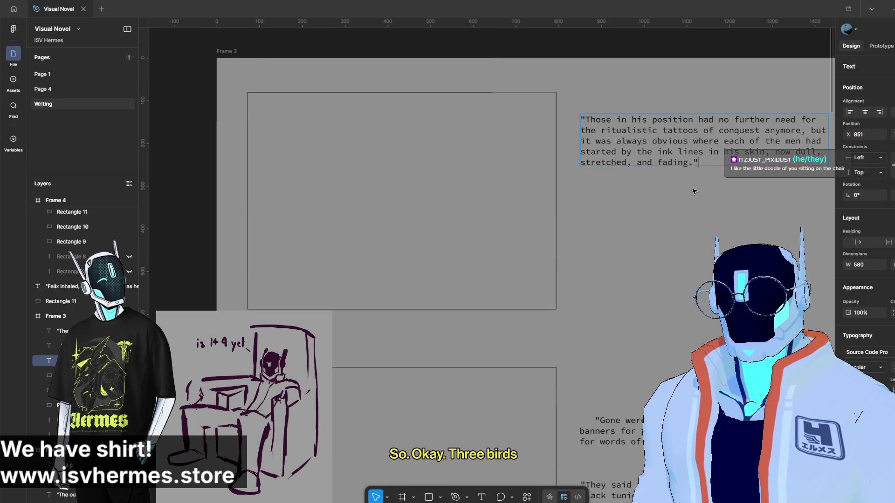
{"action": "key", "text": "Escape"}
{"action": "left_click_drag", "start_coordinate": [672, 140], "coordinate": [668, 201]}
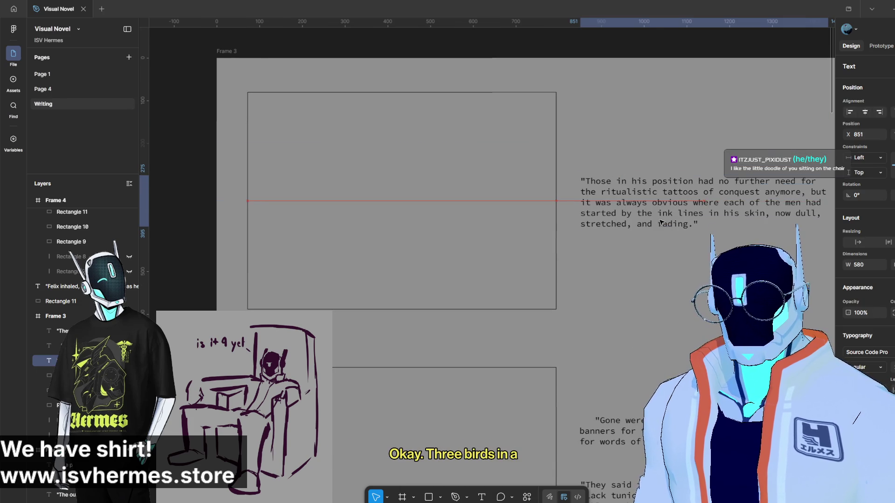
{"action": "scroll", "coordinate": [668, 255], "scroll_direction": "right", "scroll_amount": 3}
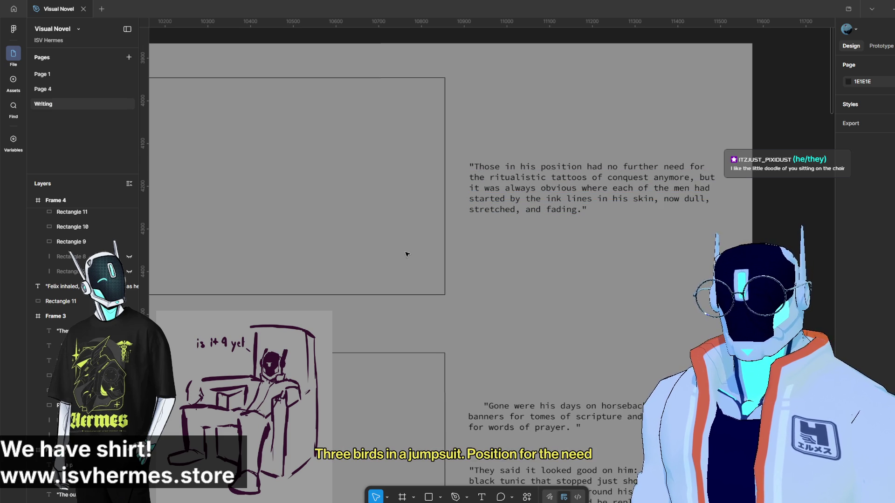
{"action": "scroll", "coordinate": [508, 274], "scroll_direction": "left", "scroll_amount": 1}
{"action": "scroll", "coordinate": [516, 259], "scroll_direction": "left", "scroll_amount": 2}
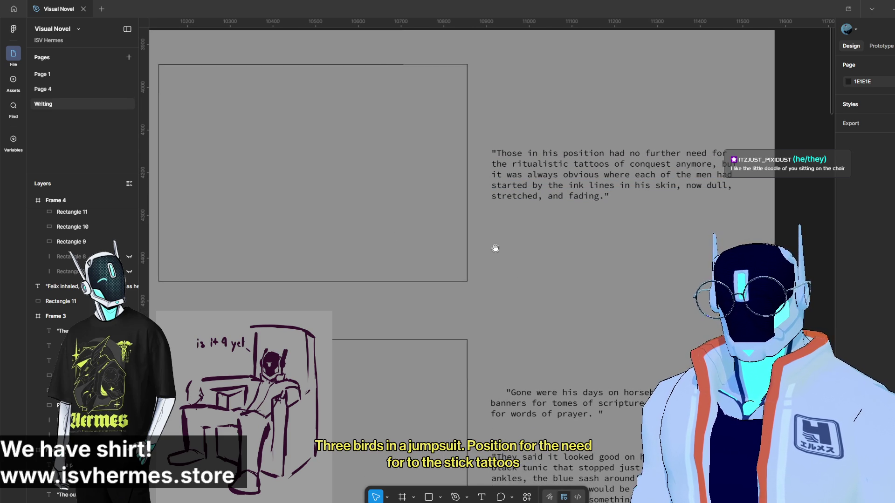
{"action": "scroll", "coordinate": [495, 248], "scroll_direction": "down", "scroll_amount": 3}
{"action": "scroll", "coordinate": [495, 210], "scroll_direction": "right", "scroll_amount": 1}
{"action": "scroll", "coordinate": [557, 226], "scroll_direction": "down", "scroll_amount": 1}
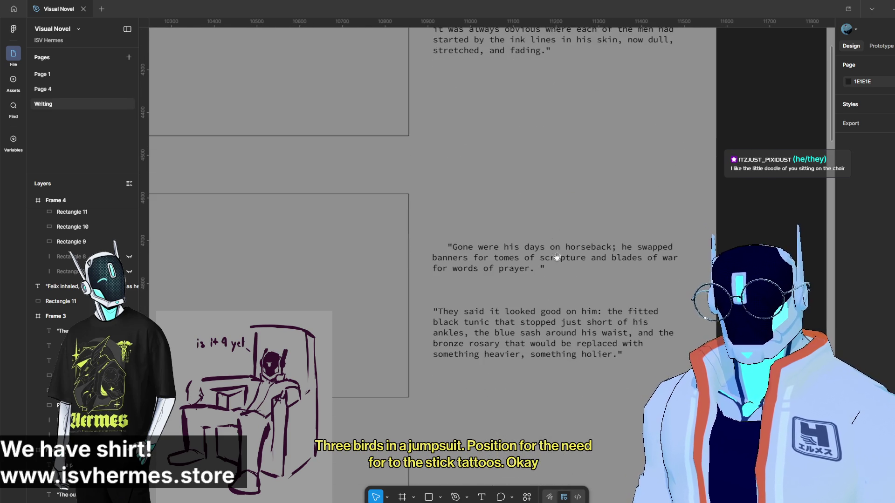
{"action": "scroll", "coordinate": [553, 247], "scroll_direction": "down", "scroll_amount": 3}
{"action": "scroll", "coordinate": [545, 210], "scroll_direction": "left", "scroll_amount": 1}
{"action": "scroll", "coordinate": [539, 172], "scroll_direction": "down", "scroll_amount": 3}
{"action": "scroll", "coordinate": [561, 300], "scroll_direction": "down", "scroll_amount": 3}
{"action": "scroll", "coordinate": [561, 300], "scroll_direction": "down", "scroll_amount": 3}
{"action": "scroll", "coordinate": [564, 284], "scroll_direction": "down", "scroll_amount": 1}
{"action": "left_click_drag", "start_coordinate": [569, 398], "coordinate": [577, 95]}
{"action": "scroll", "coordinate": [577, 94], "scroll_direction": "up", "scroll_amount": 6}
{"action": "scroll", "coordinate": [559, 279], "scroll_direction": "down", "scroll_amount": 3}
{"action": "scroll", "coordinate": [557, 369], "scroll_direction": "up", "scroll_amount": 4}
{"action": "left_click_drag", "start_coordinate": [535, 374], "coordinate": [529, 222]}
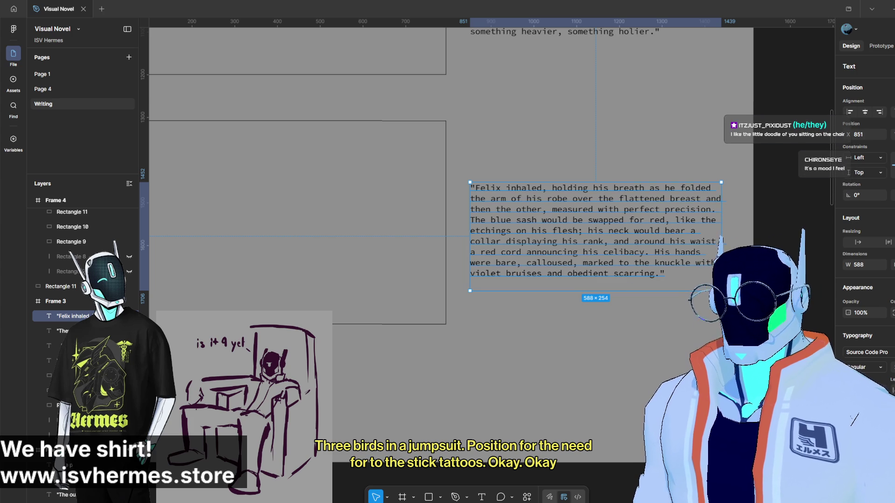
Finish positioning the Felix passage at X 851 and clear the selection.
{"action": "key", "text": "Escape"}
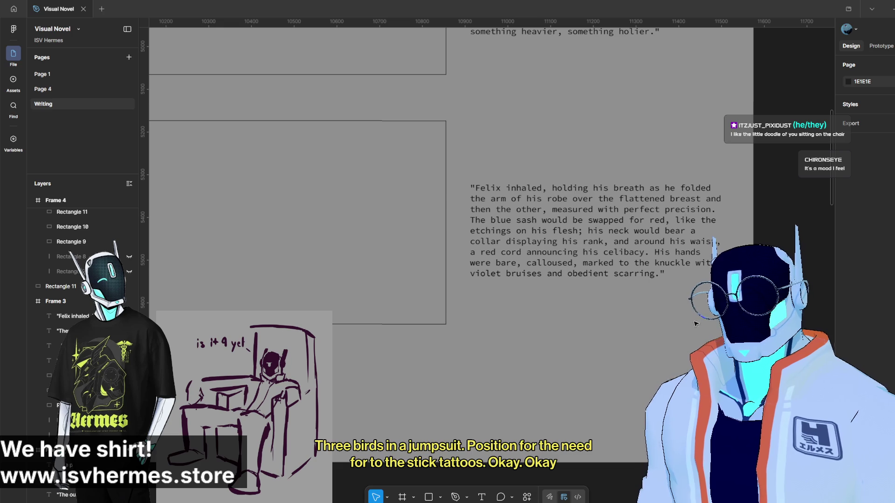
{"action": "scroll", "coordinate": [602, 284], "scroll_direction": "up", "scroll_amount": 1}
{"action": "scroll", "coordinate": [544, 286], "scroll_direction": "up", "scroll_amount": 1}
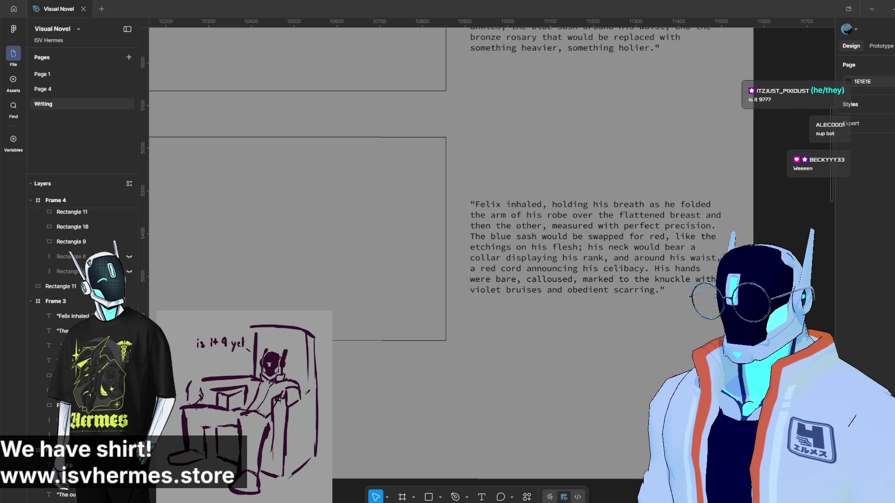
{"action": "scroll", "coordinate": [424, 238], "scroll_direction": "down", "scroll_amount": 1}
{"action": "scroll", "coordinate": [565, 340], "scroll_direction": "up", "scroll_amount": 2}
{"action": "scroll", "coordinate": [456, 302], "scroll_direction": "up", "scroll_amount": 2}
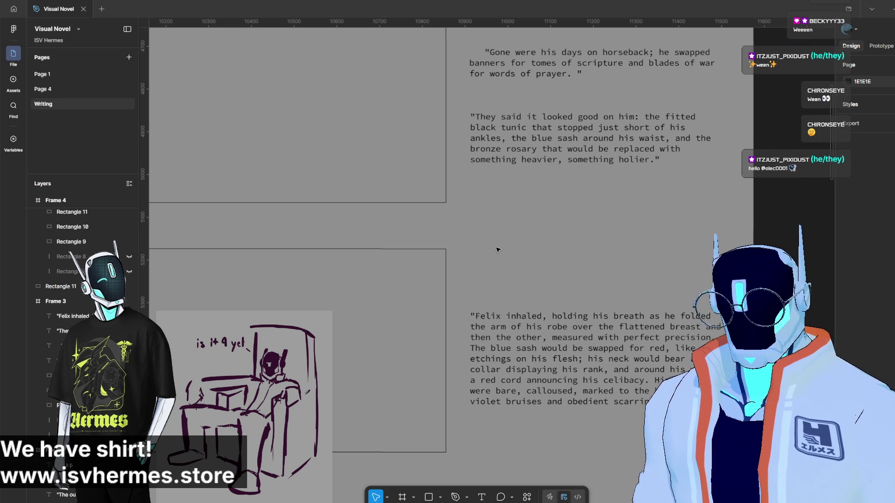
{"action": "double_click", "coordinate": [644, 381]}
{"action": "type", "text": "\""}
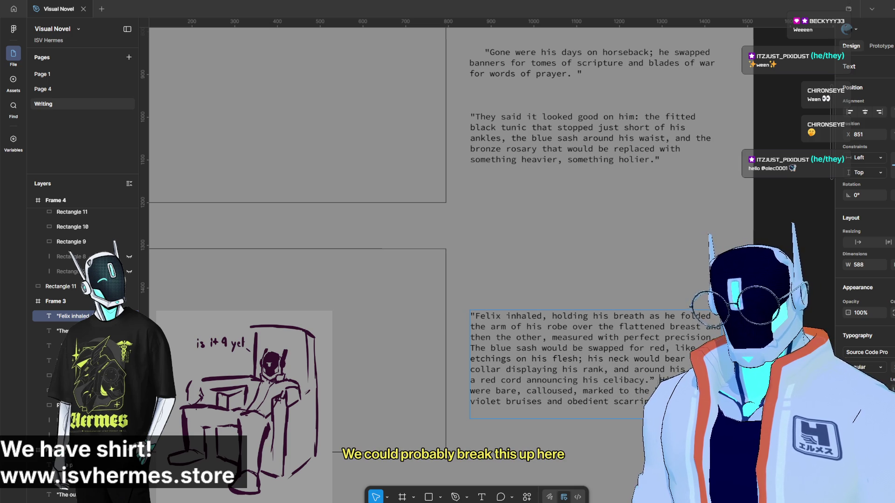
Break "His hands were bare" onto its own paragraph and set the text box to Auto height.
{"action": "key", "text": "Return"}
{"action": "key", "text": "Return"}
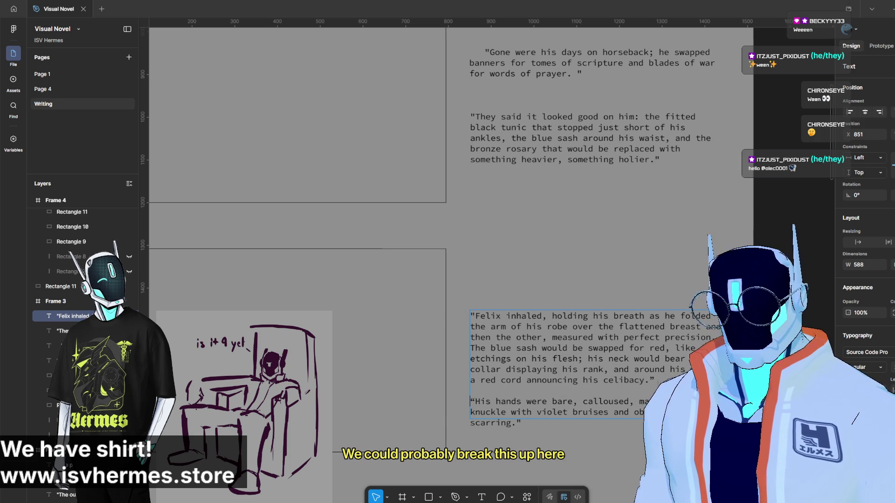
{"action": "key", "text": "Escape"}
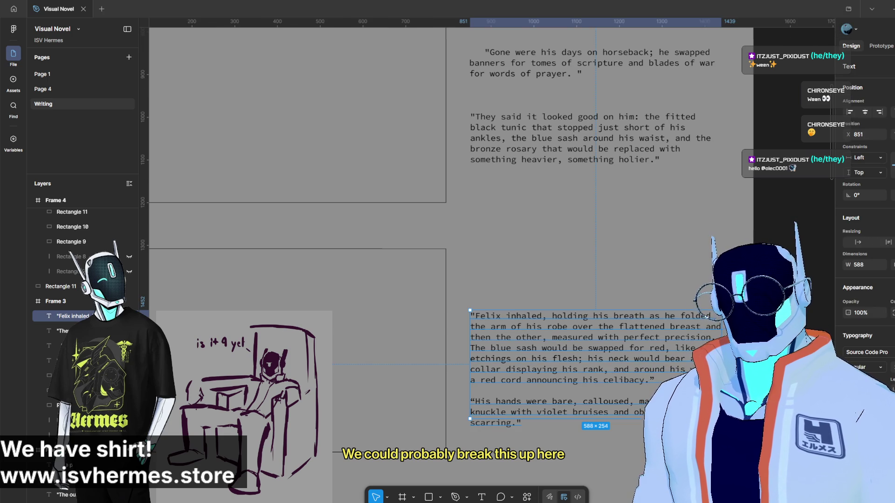
{"action": "left_click", "coordinate": [887, 244]}
{"action": "left_click", "coordinate": [657, 266]}
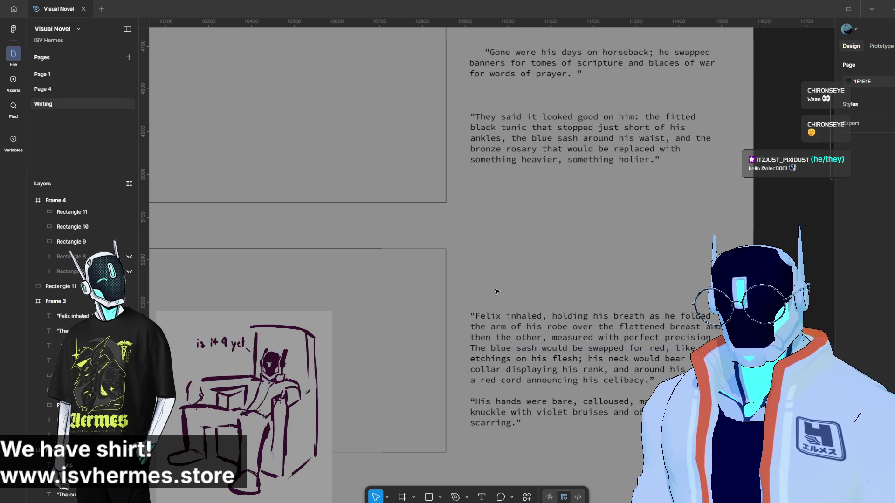
{"action": "scroll", "coordinate": [525, 223], "scroll_direction": "up", "scroll_amount": 3}
{"action": "scroll", "coordinate": [497, 254], "scroll_direction": "down", "scroll_amount": 2}
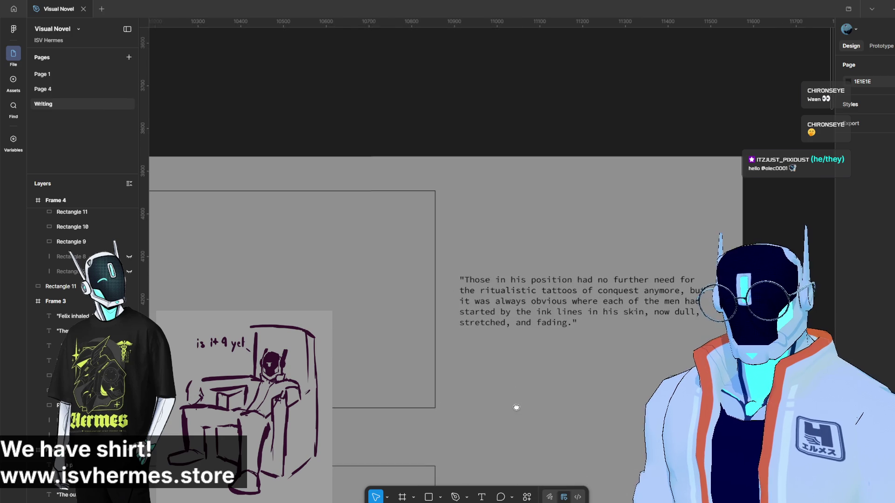
{"action": "scroll", "coordinate": [540, 262], "scroll_direction": "right", "scroll_amount": 5}
{"action": "scroll", "coordinate": [484, 355], "scroll_direction": "down", "scroll_amount": 2}
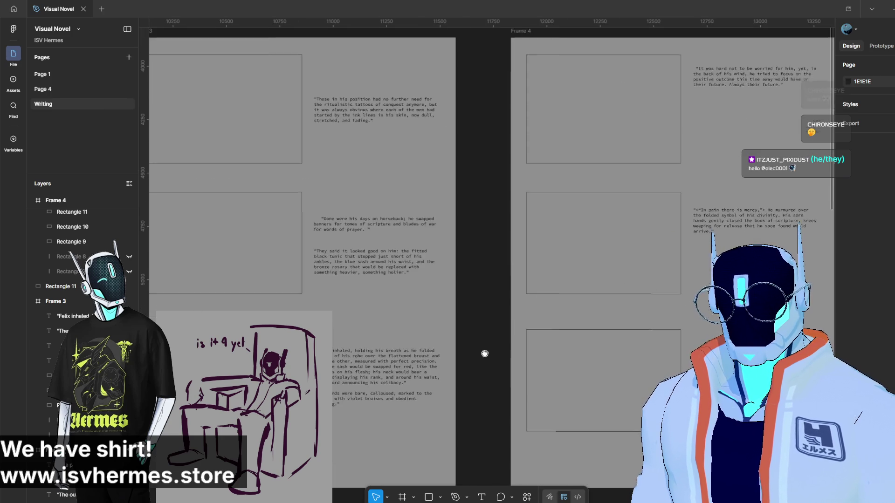
{"action": "scroll", "coordinate": [560, 184], "scroll_direction": "down", "scroll_amount": 3}
{"action": "scroll", "coordinate": [361, 236], "scroll_direction": "down", "scroll_amount": 2}
{"action": "left_click", "coordinate": [361, 236]}
{"action": "left_click", "coordinate": [384, 301]}
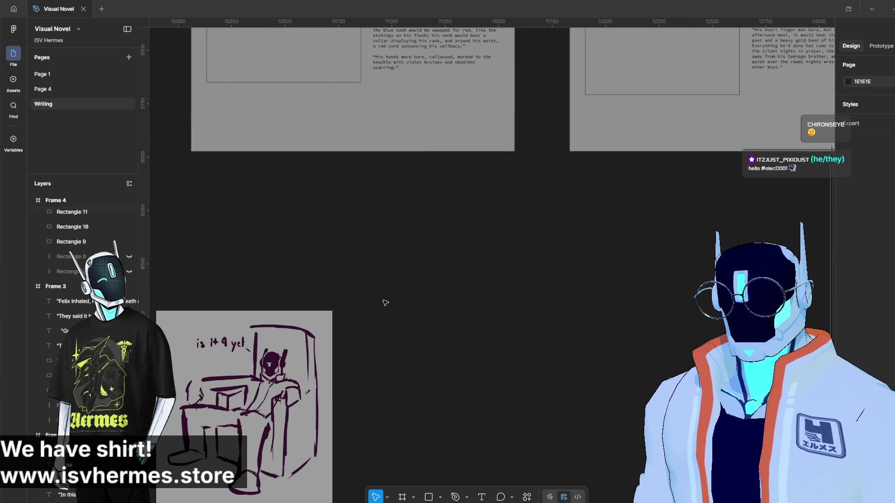
{"action": "scroll", "coordinate": [340, 266], "scroll_direction": "up", "scroll_amount": 2}
{"action": "scroll", "coordinate": [397, 342], "scroll_direction": "up", "scroll_amount": 3}
{"action": "scroll", "coordinate": [397, 343], "scroll_direction": "right", "scroll_amount": 3}
{"action": "scroll", "coordinate": [553, 199], "scroll_direction": "up", "scroll_amount": 3}
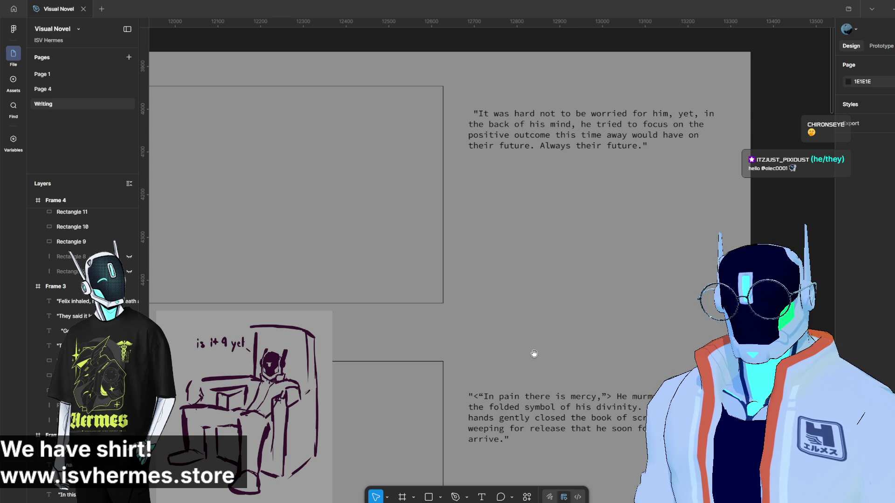
{"action": "scroll", "coordinate": [370, 387], "scroll_direction": "left", "scroll_amount": 10}
{"action": "scroll", "coordinate": [463, 334], "scroll_direction": "down", "scroll_amount": 10}
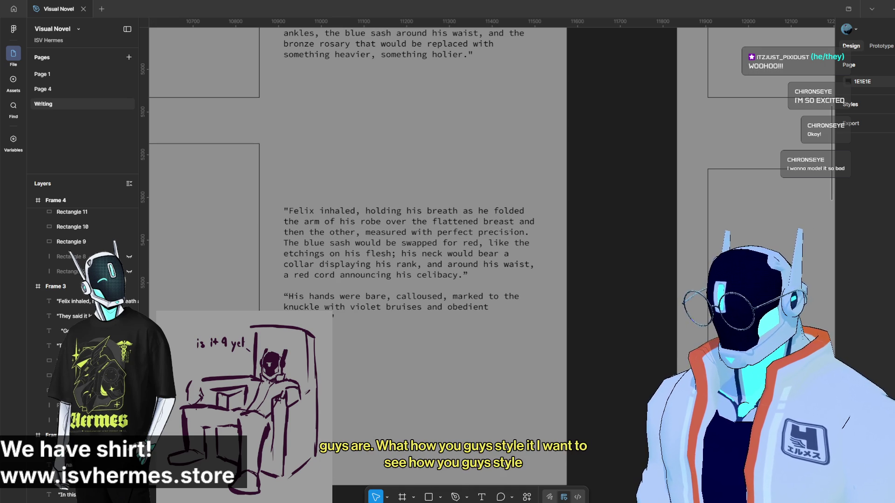
Switch from Figma to the browser with the Ellipsus story manuscript.
{"action": "key", "text": "alt+Tab"}
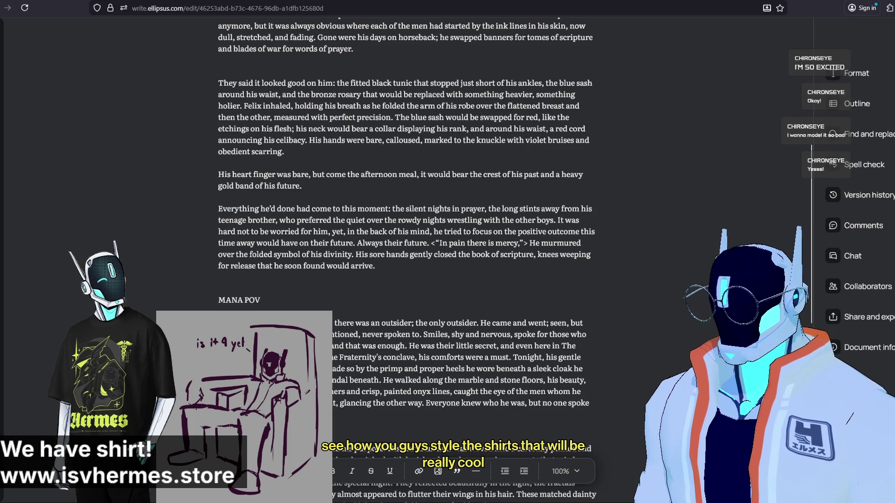
{"action": "scroll", "coordinate": [405, 252], "scroll_direction": "down", "scroll_amount": 1}
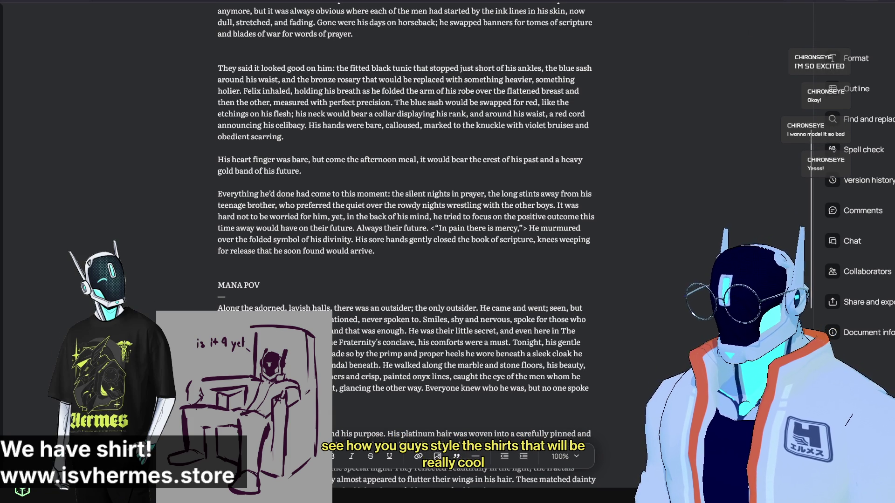
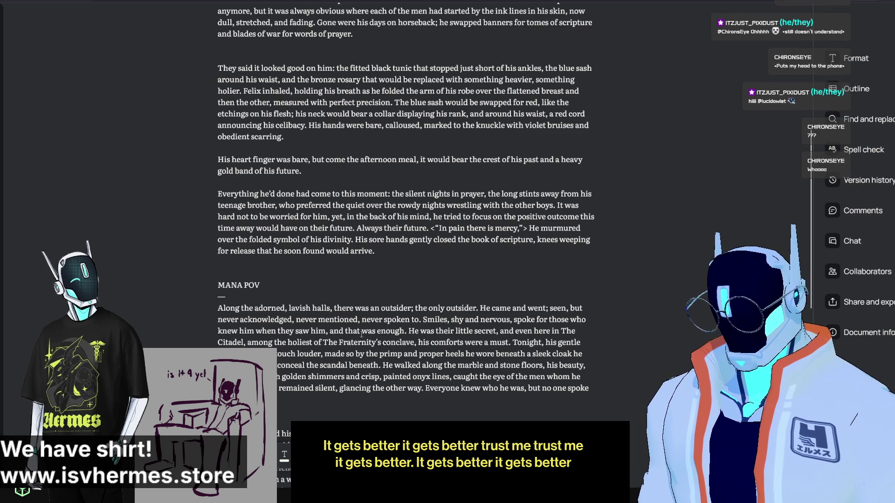
{"action": "scroll", "coordinate": [395, 327], "scroll_direction": "up", "scroll_amount": 3}
{"action": "scroll", "coordinate": [395, 326], "scroll_direction": "up", "scroll_amount": 2}
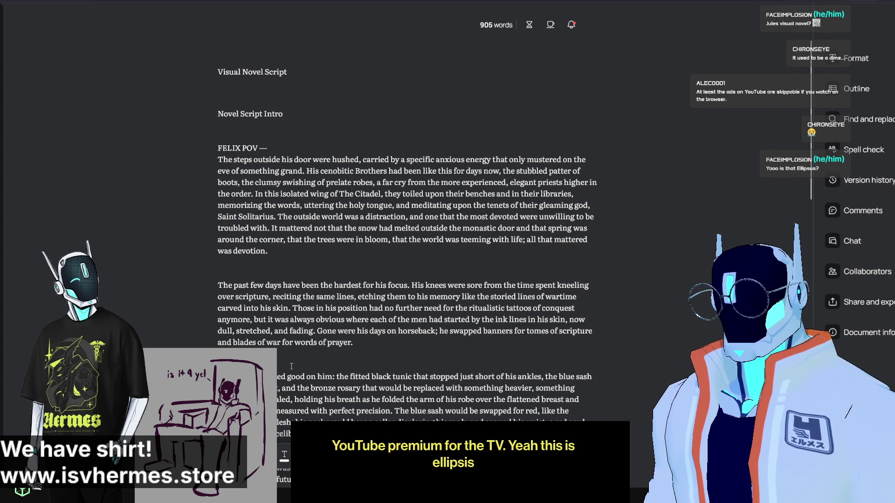
{"action": "scroll", "coordinate": [233, 321], "scroll_direction": "down", "scroll_amount": 5}
{"action": "scroll", "coordinate": [233, 320], "scroll_direction": "down", "scroll_amount": 5}
{"action": "scroll", "coordinate": [233, 320], "scroll_direction": "up", "scroll_amount": 8}
{"action": "scroll", "coordinate": [251, 336], "scroll_direction": "up", "scroll_amount": 4}
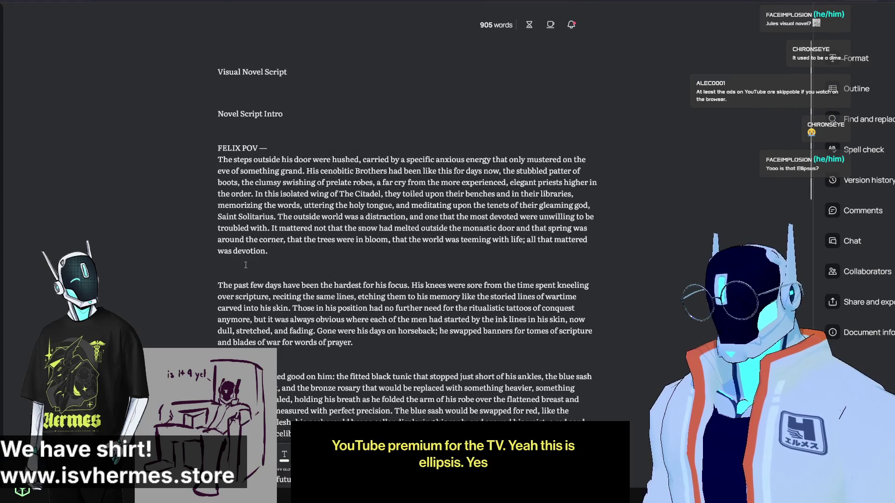
Select the whole manuscript text, then clear the selection again.
{"action": "triple_click", "coordinate": [341, 193]}
{"action": "double_click", "coordinate": [340, 193]}
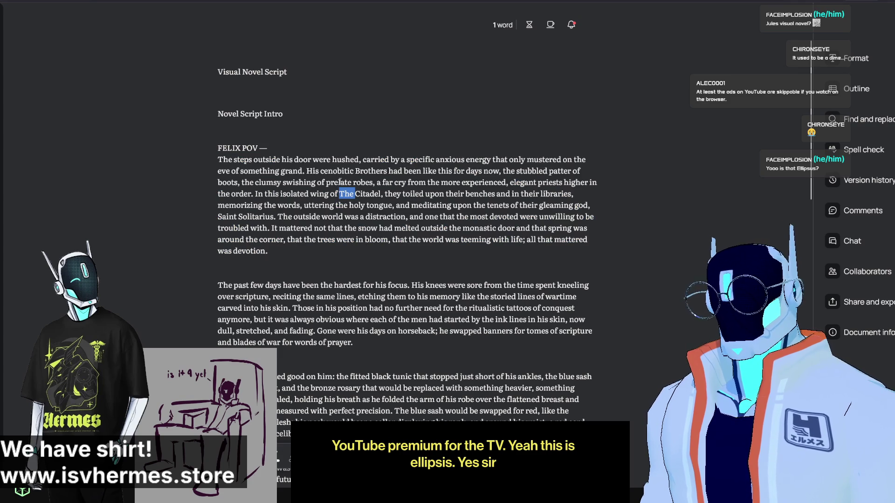
{"action": "key", "text": "ctrl+a"}
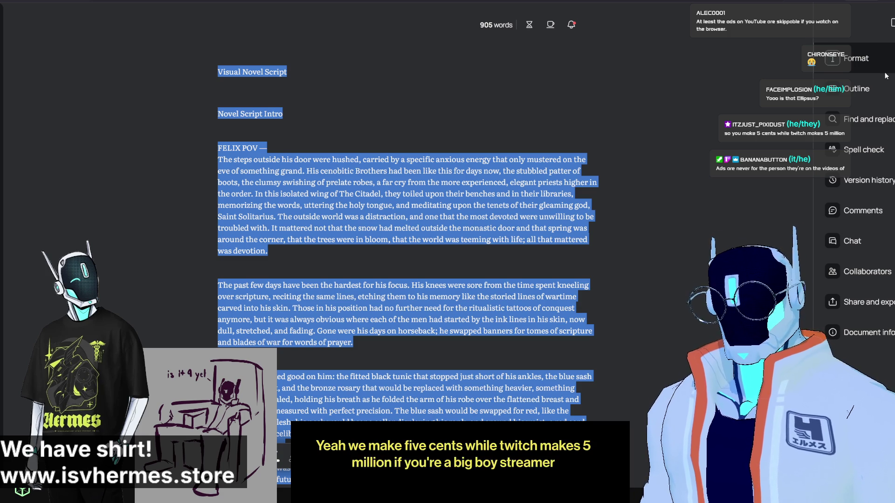
{"action": "left_click", "coordinate": [522, 150]}
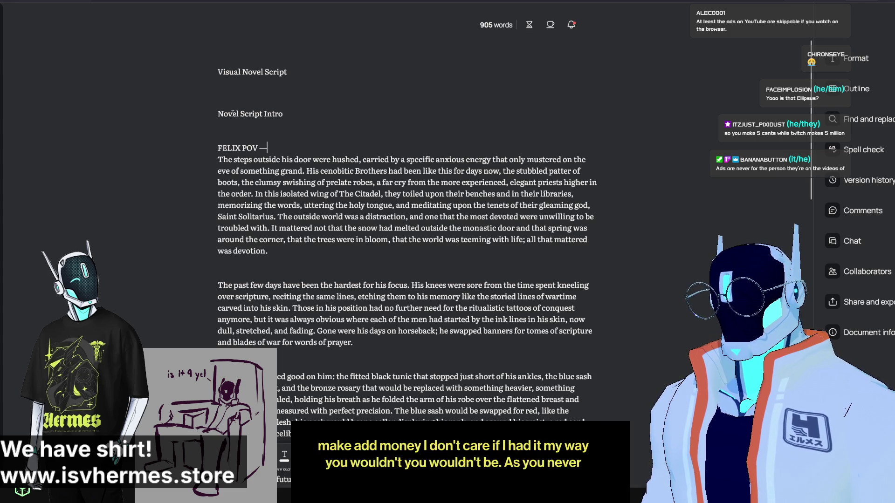
Delete the empty line above the 'FELIX POV —' line so it follows the heading directly.
{"action": "triple_click", "coordinate": [273, 141]}
{"action": "left_click", "coordinate": [281, 126]}
{"action": "key", "text": "Delete"}
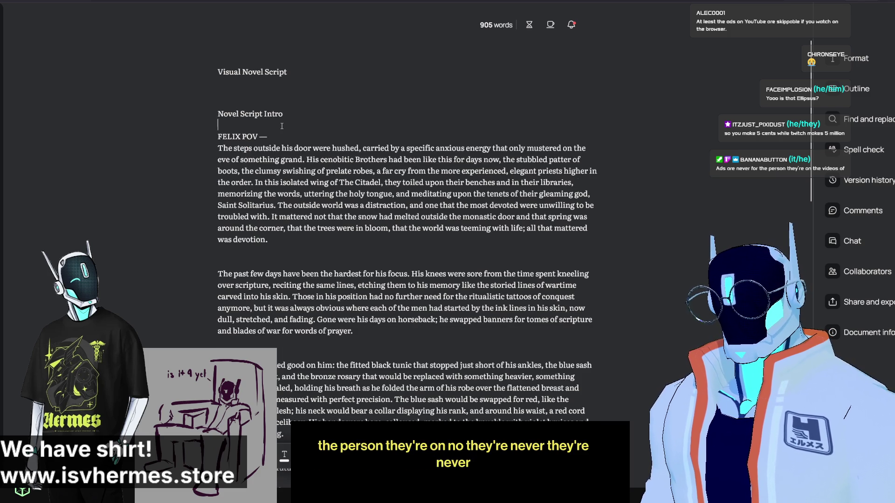
{"action": "scroll", "coordinate": [281, 126], "scroll_direction": "down", "scroll_amount": 3}
{"action": "scroll", "coordinate": [282, 126], "scroll_direction": "down", "scroll_amount": 2}
{"action": "scroll", "coordinate": [481, 183], "scroll_direction": "up", "scroll_amount": 2}
{"action": "scroll", "coordinate": [481, 183], "scroll_direction": "up", "scroll_amount": 3}
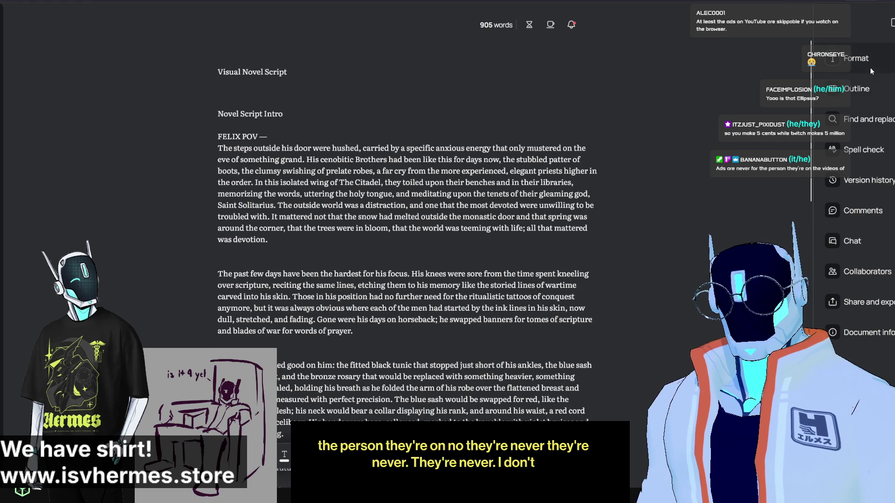
{"action": "left_click", "coordinate": [857, 59]}
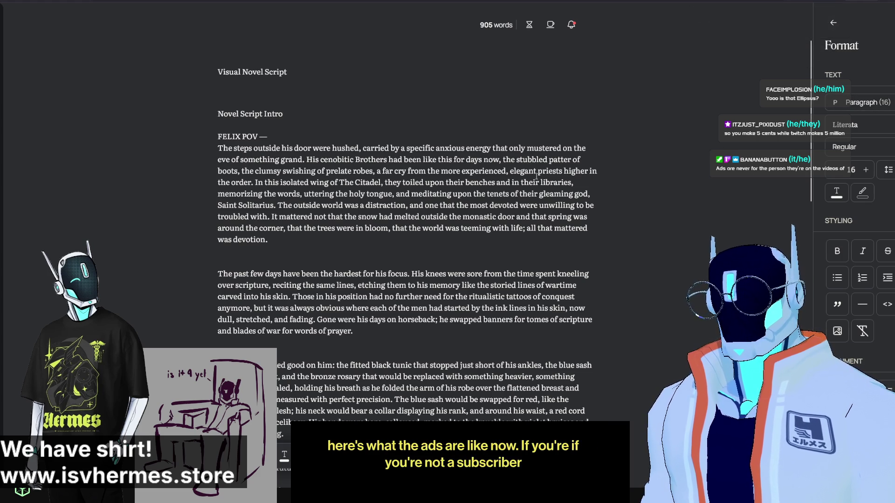
Select all text and show the font family list, scrolled toward Titillium Web.
{"action": "key", "text": "ctrl+a"}
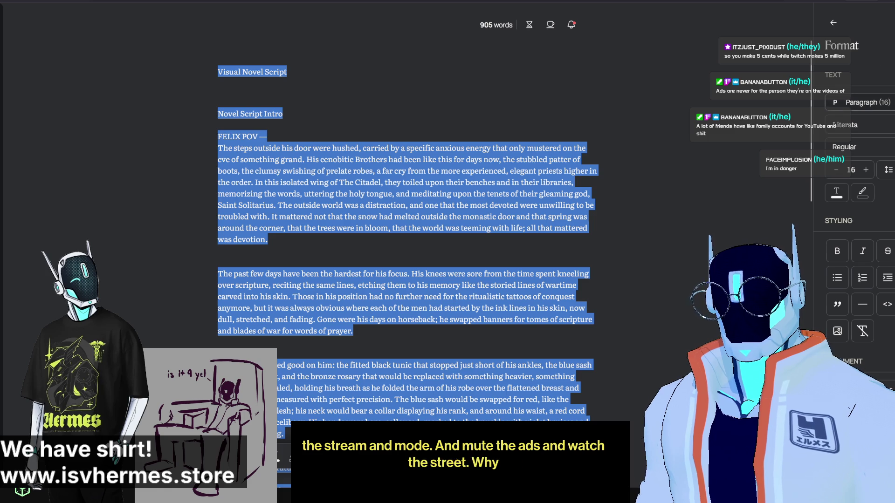
{"action": "left_click", "coordinate": [850, 125]}
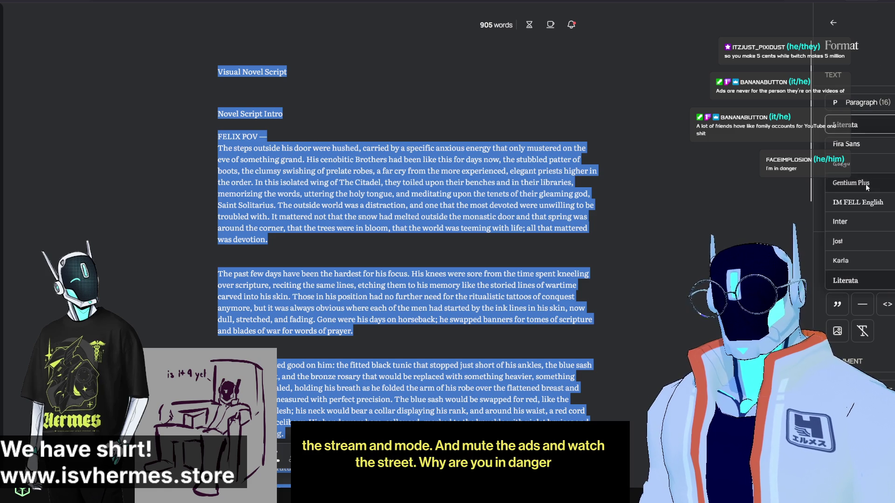
{"action": "scroll", "coordinate": [867, 208], "scroll_direction": "up", "scroll_amount": 3}
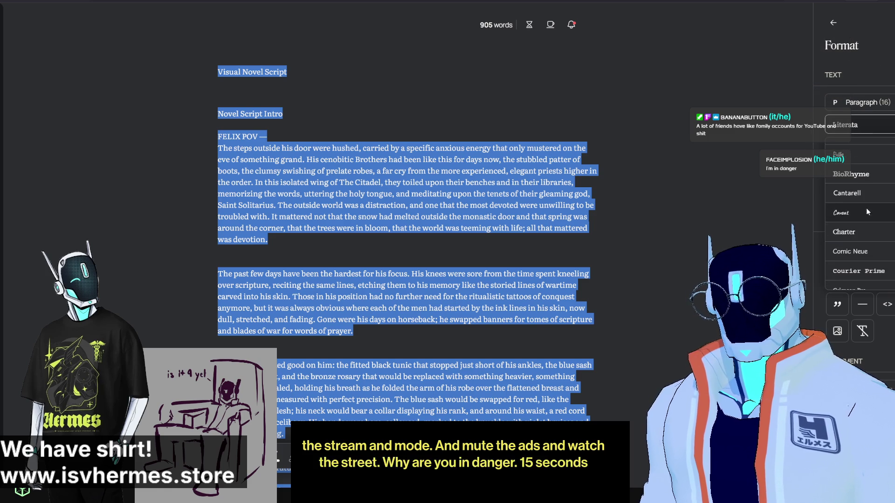
{"action": "scroll", "coordinate": [865, 205], "scroll_direction": "up", "scroll_amount": 2}
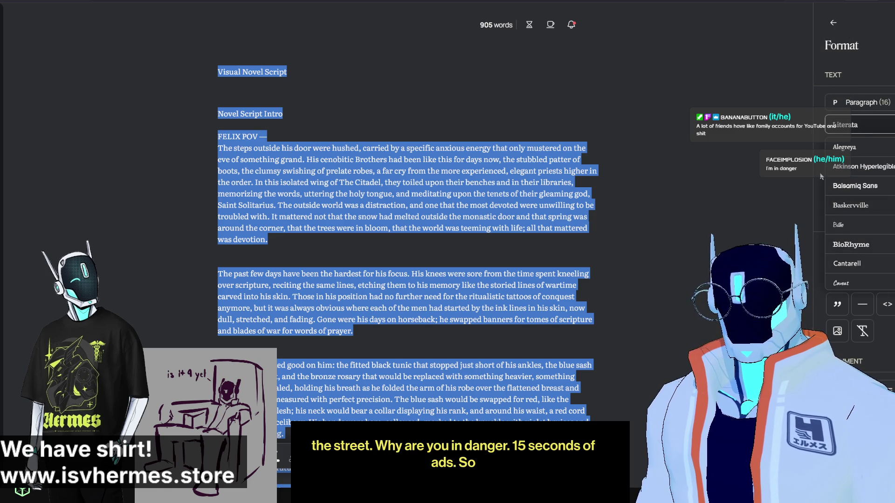
{"action": "scroll", "coordinate": [892, 196], "scroll_direction": "down", "scroll_amount": 3}
{"action": "scroll", "coordinate": [891, 194], "scroll_direction": "down", "scroll_amount": 3}
{"action": "scroll", "coordinate": [890, 190], "scroll_direction": "down", "scroll_amount": 2}
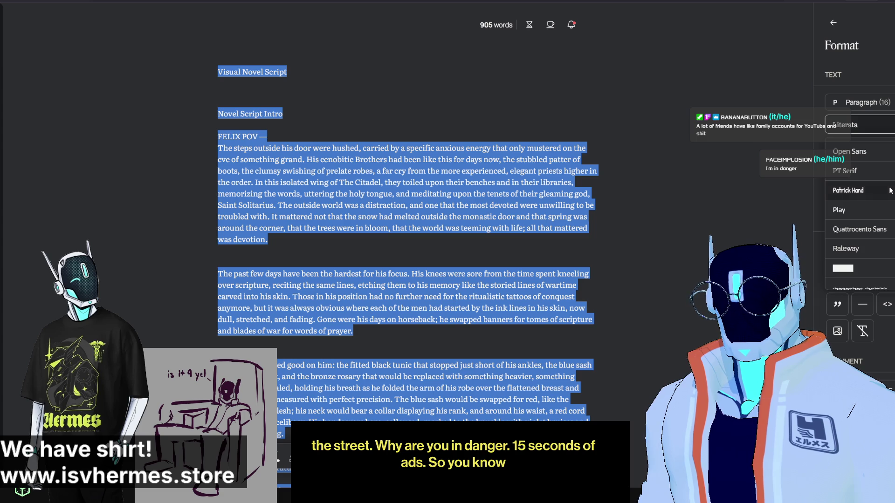
{"action": "scroll", "coordinate": [890, 190], "scroll_direction": "down", "scroll_amount": 3}
{"action": "scroll", "coordinate": [889, 203], "scroll_direction": "up", "scroll_amount": 2}
{"action": "scroll", "coordinate": [886, 217], "scroll_direction": "down", "scroll_amount": 2}
{"action": "scroll", "coordinate": [883, 227], "scroll_direction": "down", "scroll_amount": 2}
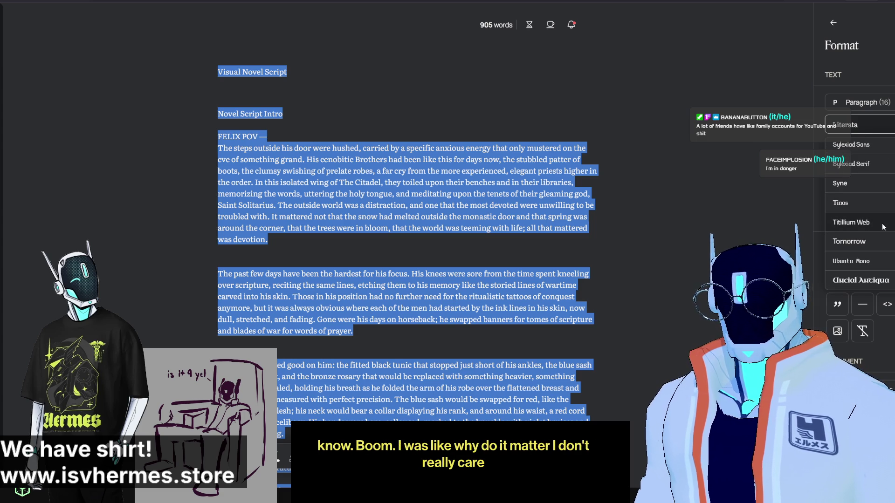
Apply Titillium Web at size 18 to the entire script and clear the selection.
{"action": "left_click", "coordinate": [849, 225]}
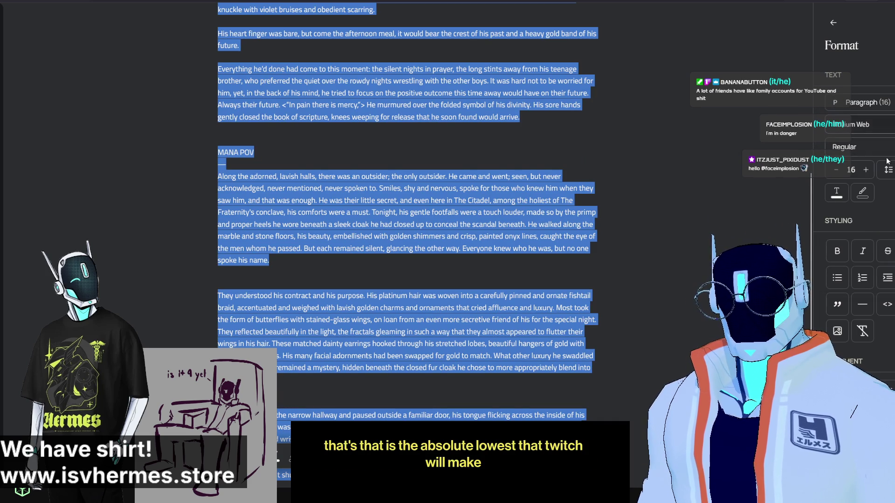
{"action": "left_click", "coordinate": [867, 170]}
{"action": "left_click", "coordinate": [868, 170]}
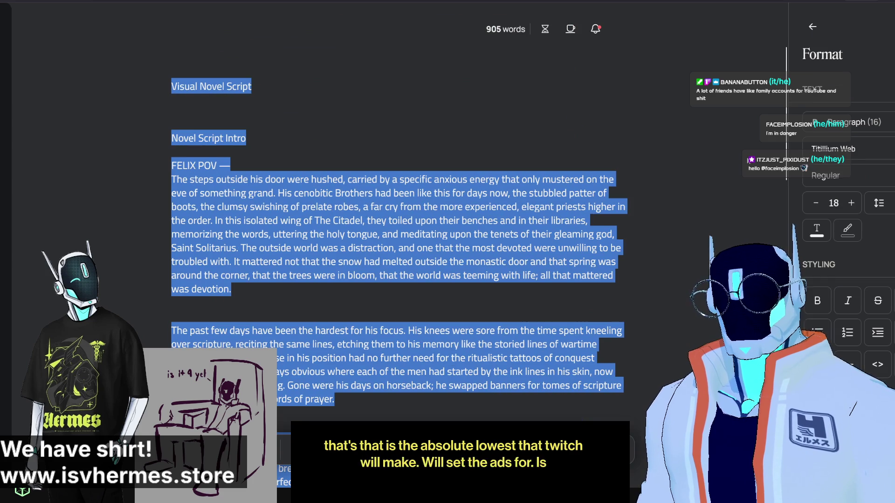
{"action": "key", "text": "ctrl+plus"}
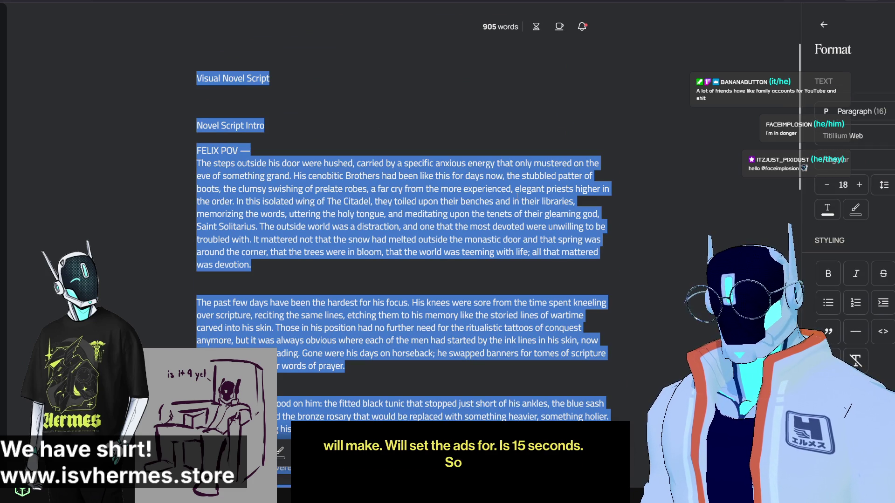
{"action": "scroll", "coordinate": [606, 178], "scroll_direction": "down", "scroll_amount": 2}
{"action": "left_click", "coordinate": [606, 179]}
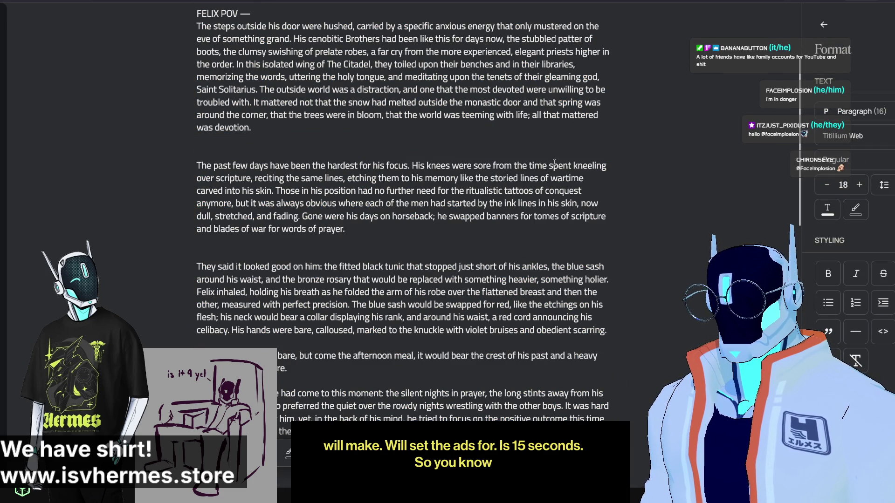
{"action": "scroll", "coordinate": [555, 165], "scroll_direction": "up", "scroll_amount": 3}
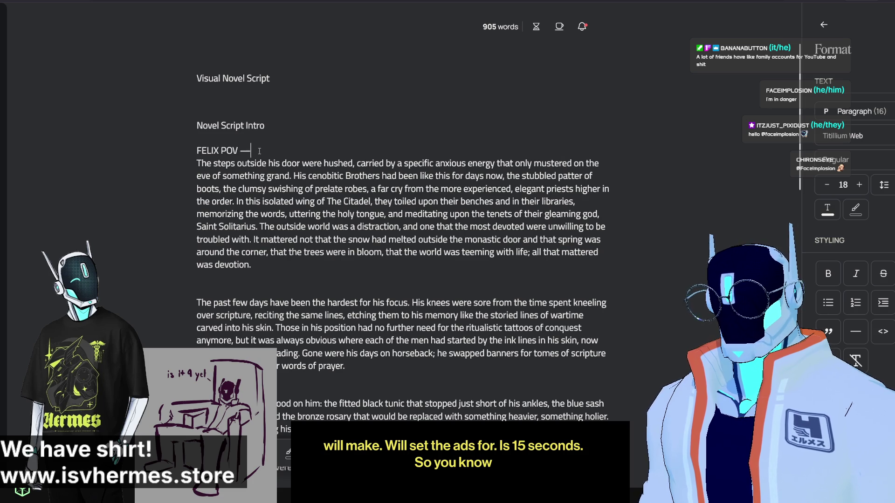
{"action": "scroll", "coordinate": [375, 138], "scroll_direction": "down", "scroll_amount": 2}
{"action": "scroll", "coordinate": [315, 105], "scroll_direction": "up", "scroll_amount": 2}
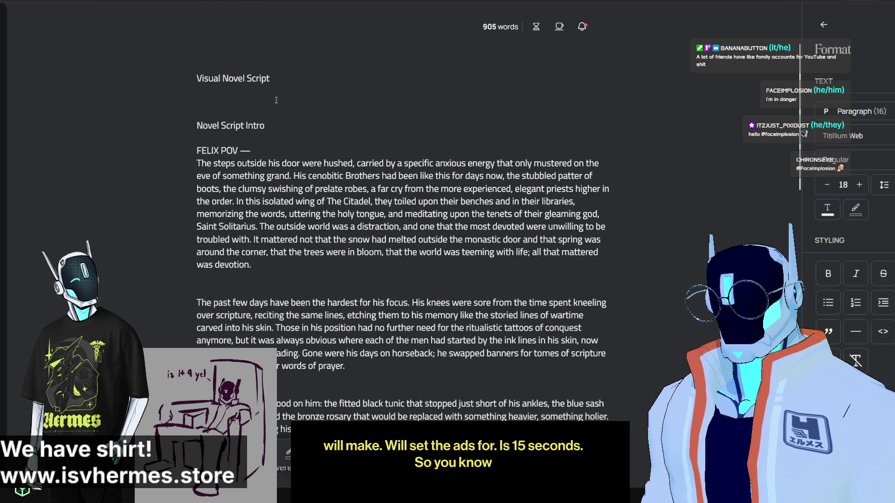
Delete 'Novel' from the heading so it reads 'Script Intro'.
{"action": "left_click", "coordinate": [287, 79]}
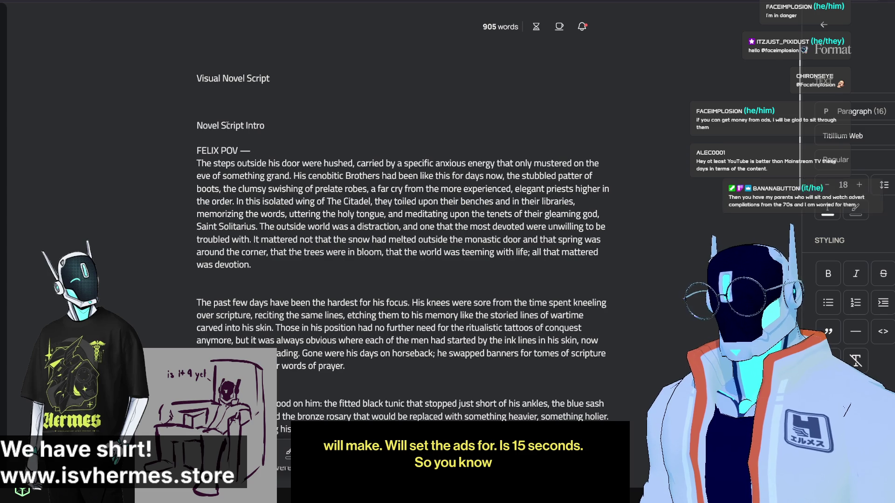
{"action": "double_click", "coordinate": [209, 125]}
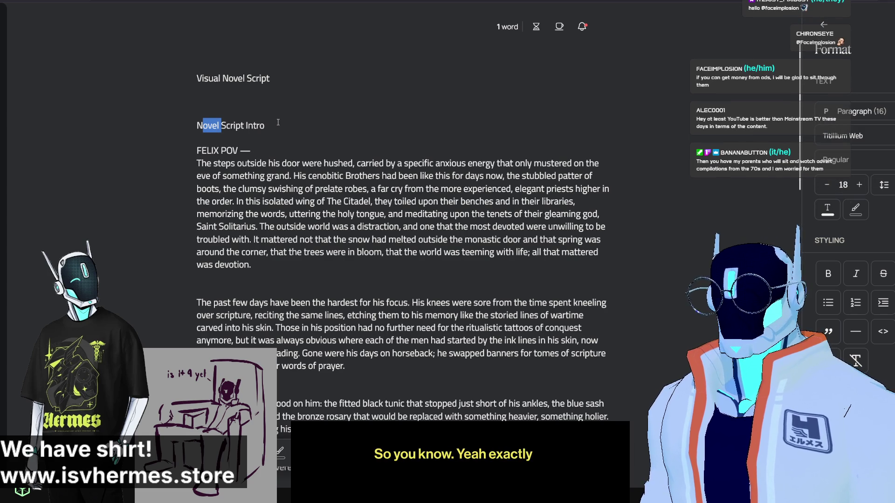
{"action": "key", "text": "Delete"}
{"action": "left_click_drag", "start_coordinate": [241, 126], "coordinate": [185, 121]}
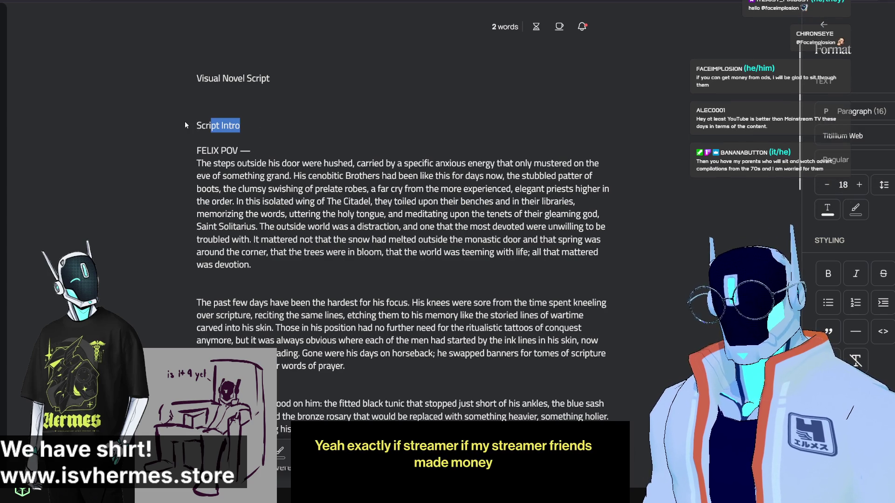
{"action": "left_click", "coordinate": [216, 129]}
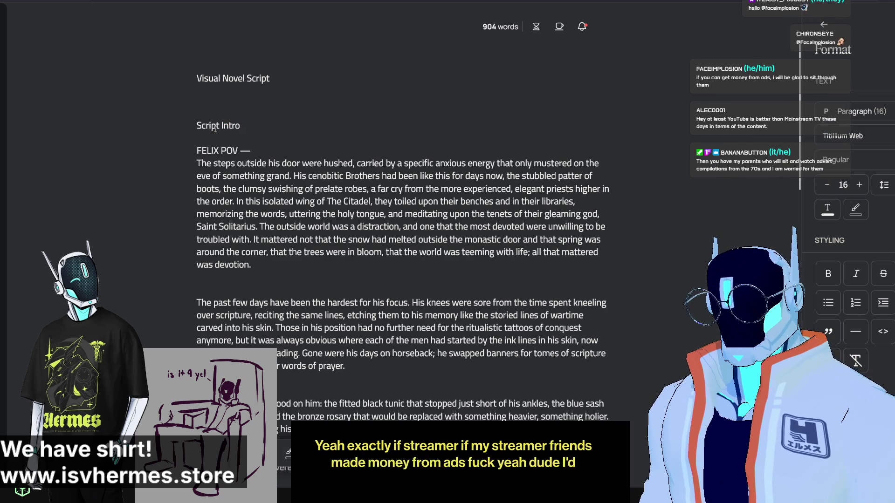
{"action": "key", "text": "Up"}
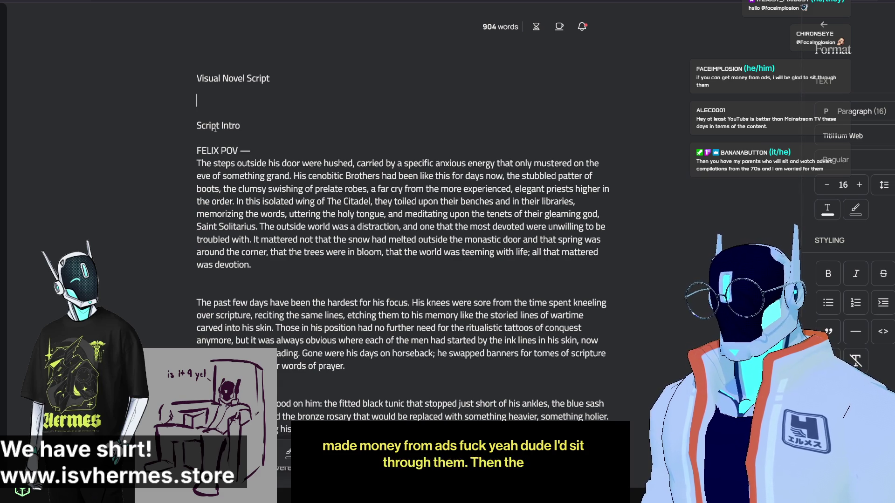
{"action": "left_click", "coordinate": [199, 126]}
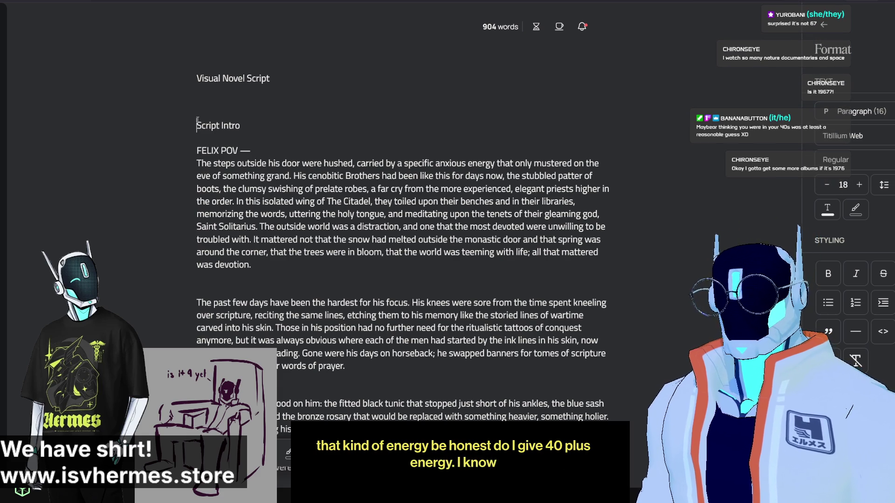
{"action": "scroll", "coordinate": [361, 371], "scroll_direction": "down", "scroll_amount": 2}
{"action": "scroll", "coordinate": [362, 371], "scroll_direction": "down", "scroll_amount": 2}
{"action": "scroll", "coordinate": [361, 370], "scroll_direction": "up", "scroll_amount": 2}
{"action": "scroll", "coordinate": [362, 371], "scroll_direction": "up", "scroll_amount": 3}
{"action": "scroll", "coordinate": [360, 305], "scroll_direction": "down", "scroll_amount": 1}
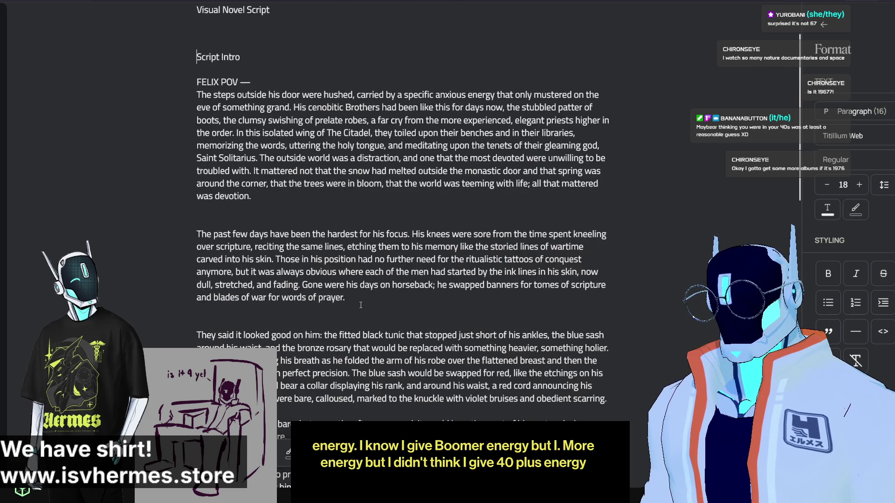
{"action": "scroll", "coordinate": [361, 306], "scroll_direction": "down", "scroll_amount": 2}
{"action": "scroll", "coordinate": [340, 272], "scroll_direction": "up", "scroll_amount": 2}
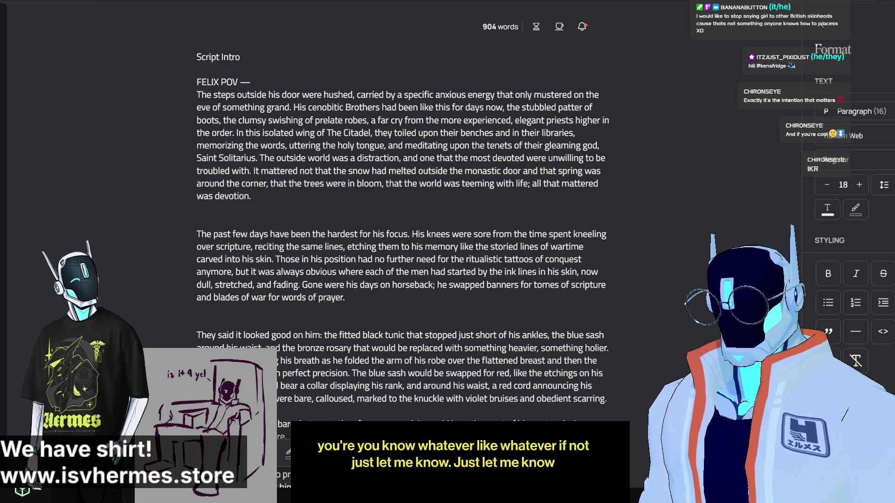
{"action": "scroll", "coordinate": [247, 184], "scroll_direction": "up", "scroll_amount": 2}
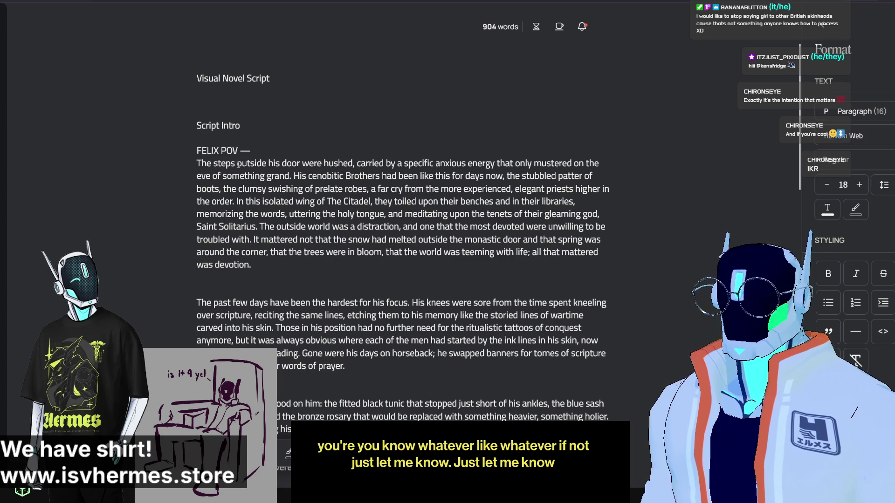